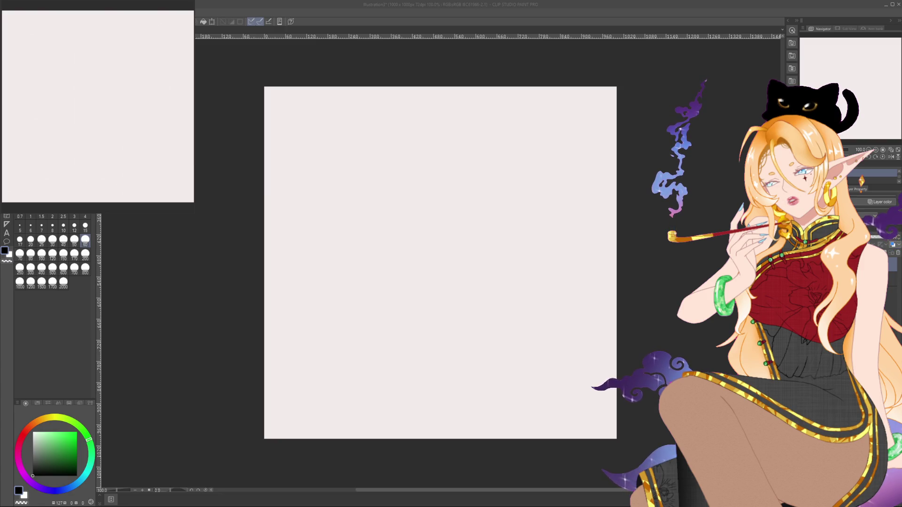
Step: Draw test strokes at brush sizes 4 and 20, then undo them
click(663, 251)
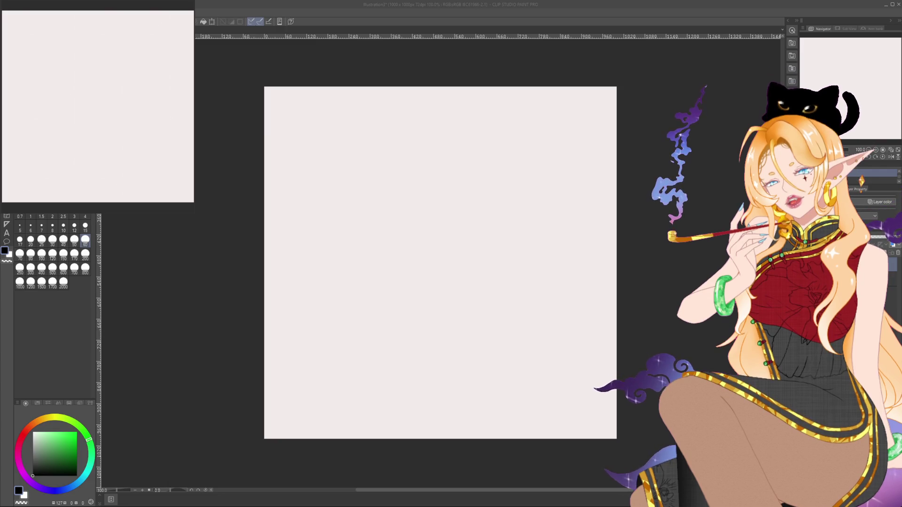
scroll(476, 322, down, 1)
scroll(513, 356, up, 1)
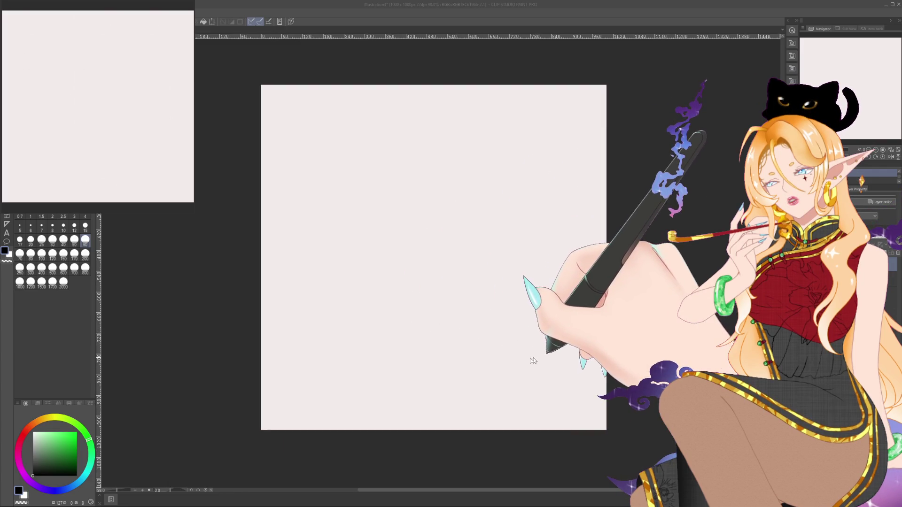
click(85, 216)
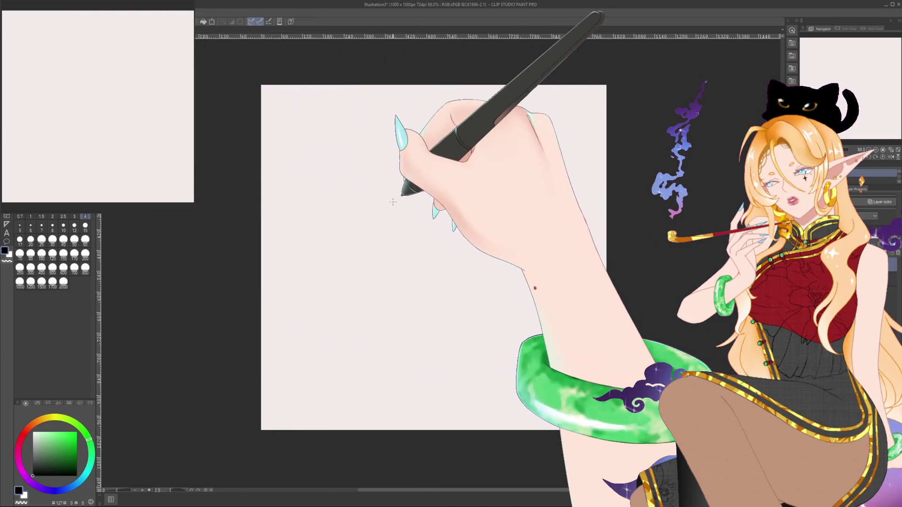
drag(397, 168, 394, 227)
drag(412, 159, 414, 238)
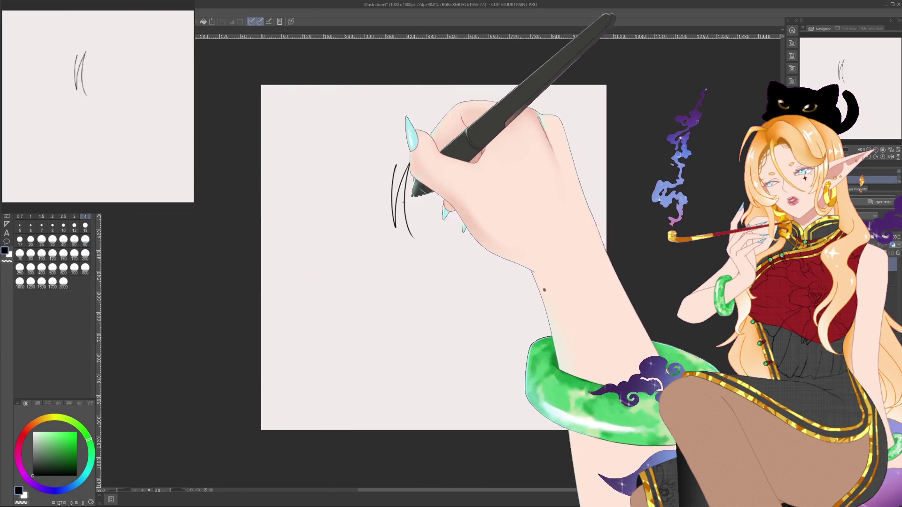
click(30, 240)
key(ctrl+z)
key(ctrl+z)
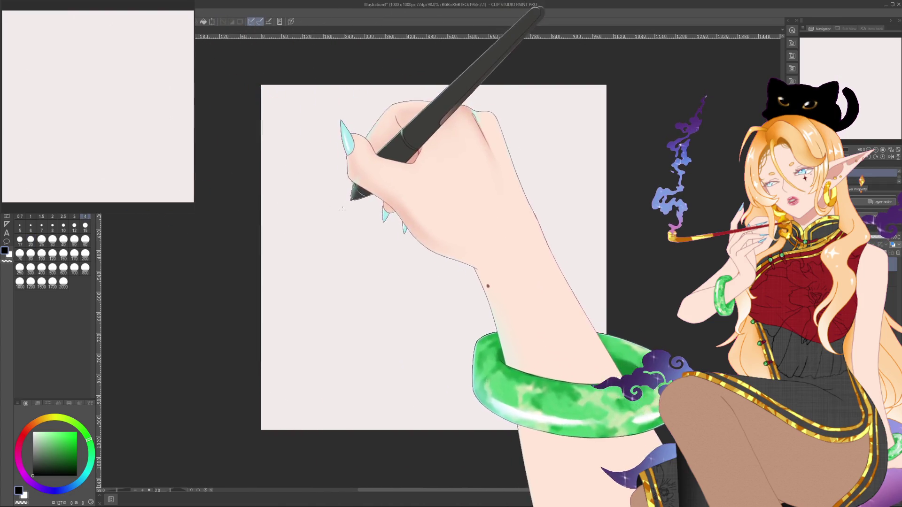
Step: Try looping test strokes at size 15, return to size 4, and undo to clear the canvas
drag(336, 225, 394, 274)
click(85, 216)
click(85, 225)
drag(298, 234, 394, 148)
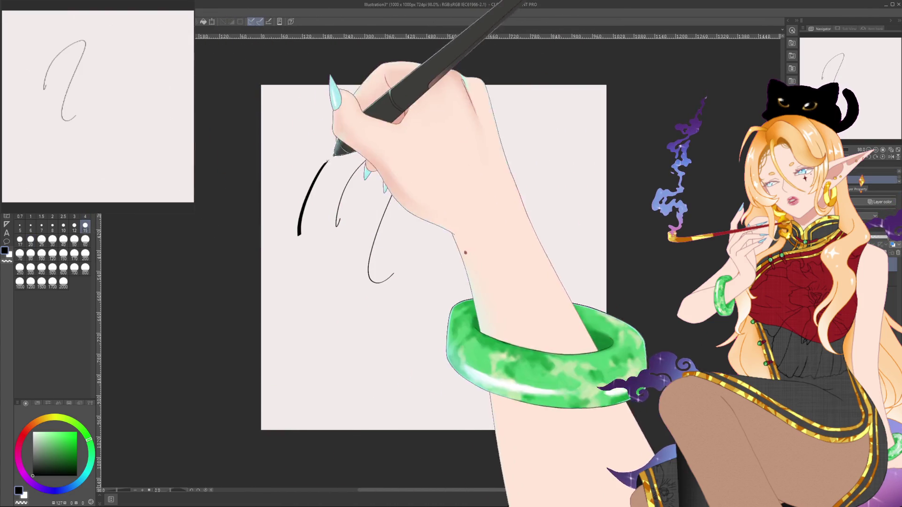
click(85, 217)
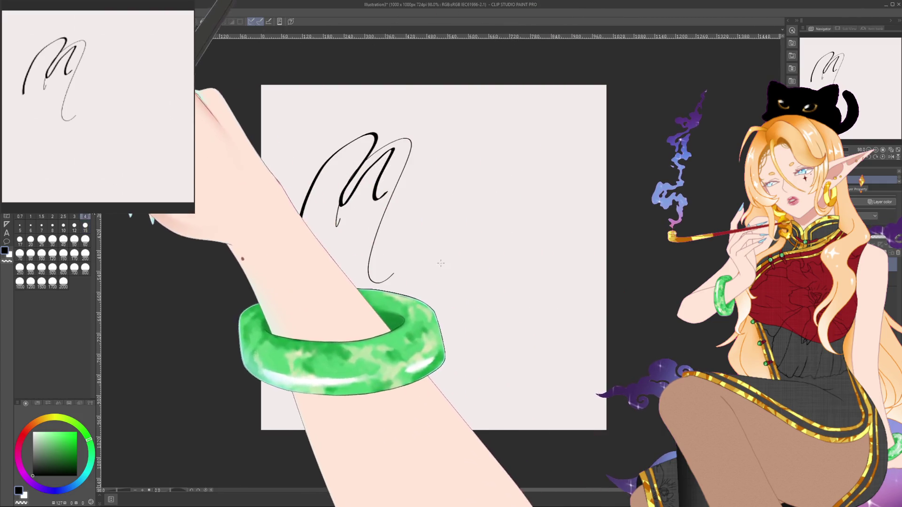
key(ctrl+z)
key(ctrl+z)
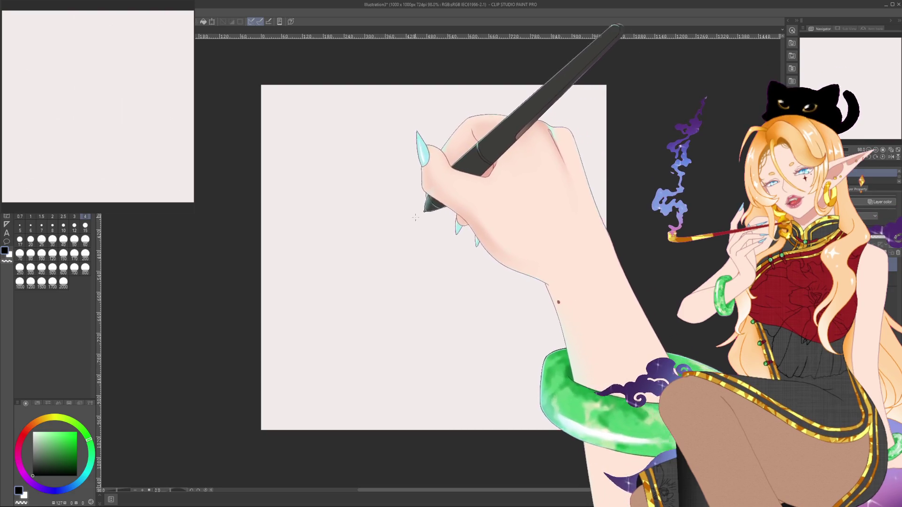
Step: Attempt the head circle, undoing poor tries, and test brush sizes 200, 500 and 25
drag(396, 197, 486, 188)
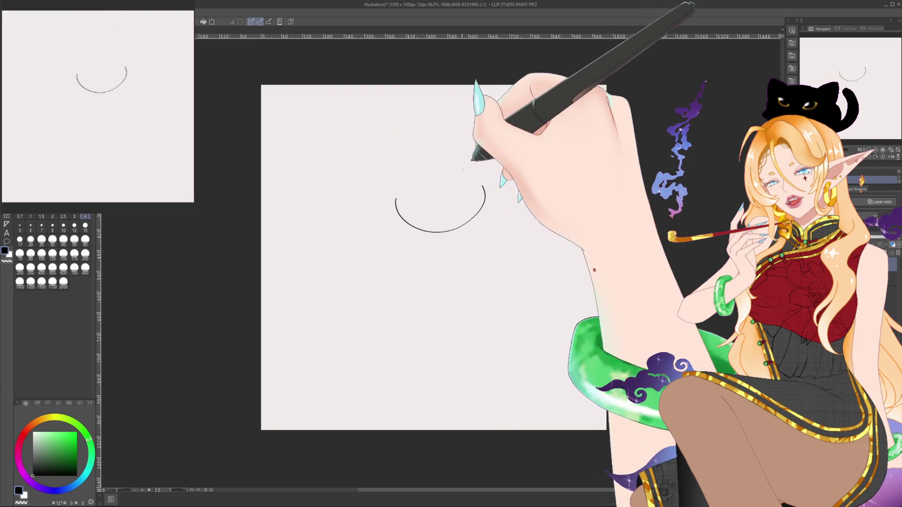
key(ctrl+z)
mouse_move(407, 162)
mouse_down()
mouse_move(470, 161)
mouse_move(443, 225)
mouse_move(452, 136)
mouse_move(471, 212)
mouse_move(451, 130)
mouse_move(479, 153)
mouse_move(450, 127)
mouse_up()
key(ctrl+z)
key(ctrl+z)
key(ctrl+z)
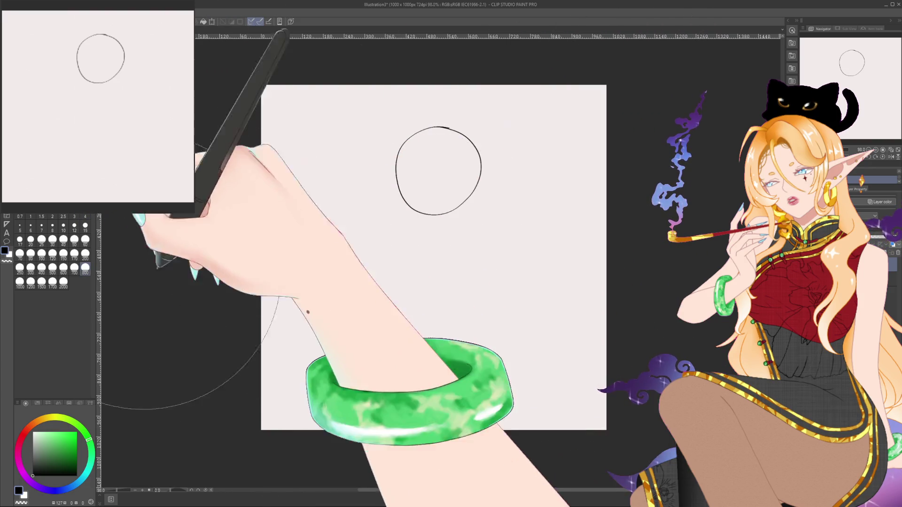
click(85, 253)
click(52, 268)
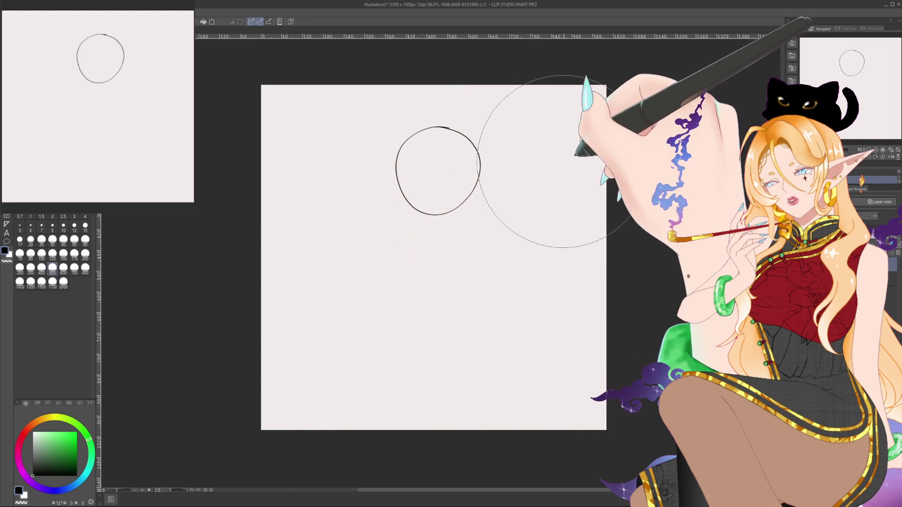
click(42, 240)
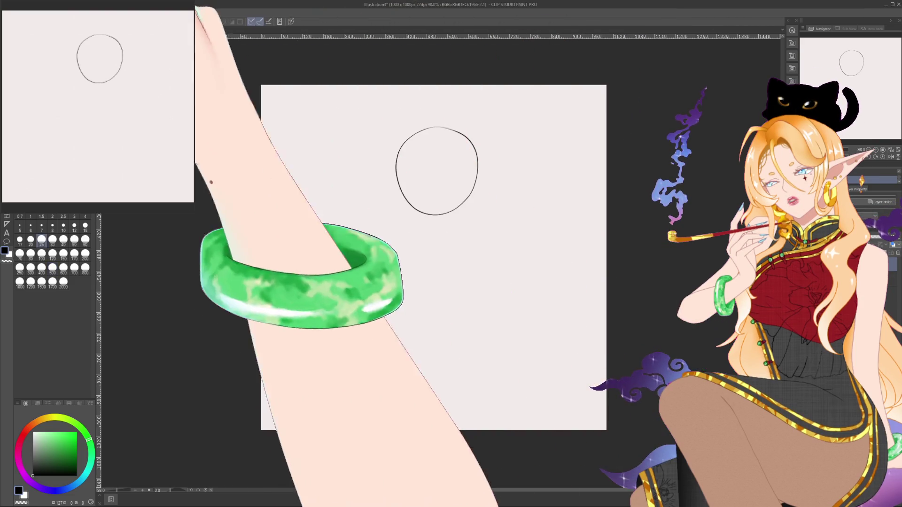
Step: At brush size 4, rotate the view to touch up the head's top, then restore rotation and size 4
click(85, 216)
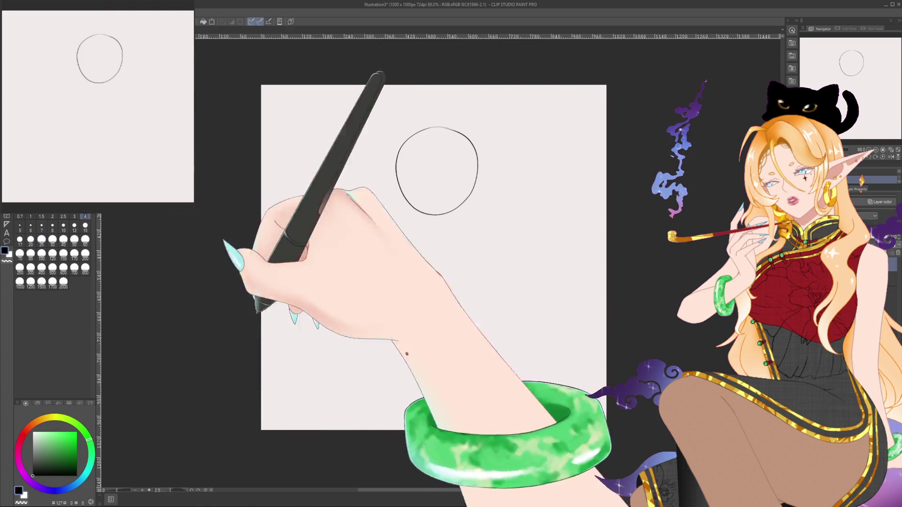
drag(171, 480, 162, 482)
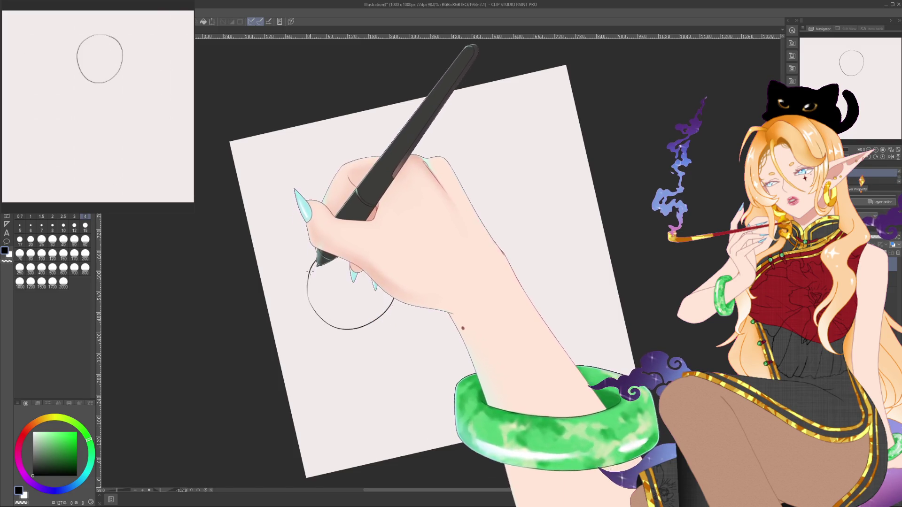
drag(319, 252, 329, 249)
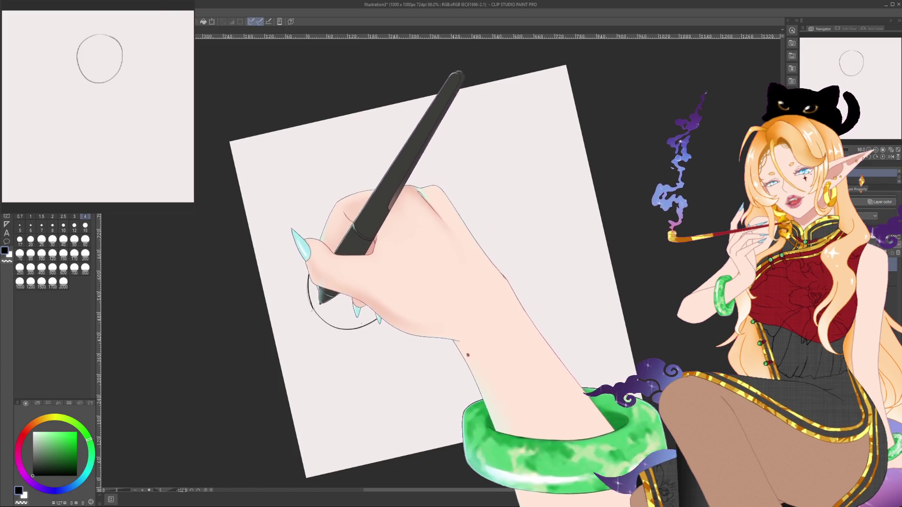
mouse_move(336, 323)
mouse_down()
mouse_move(197, 376)
mouse_move(207, 470)
mouse_move(212, 457)
mouse_up()
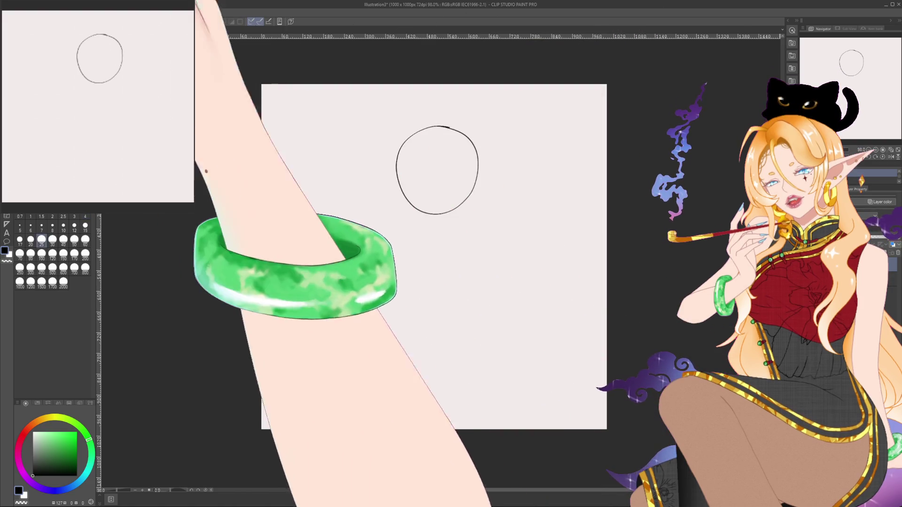
click(85, 268)
click(85, 227)
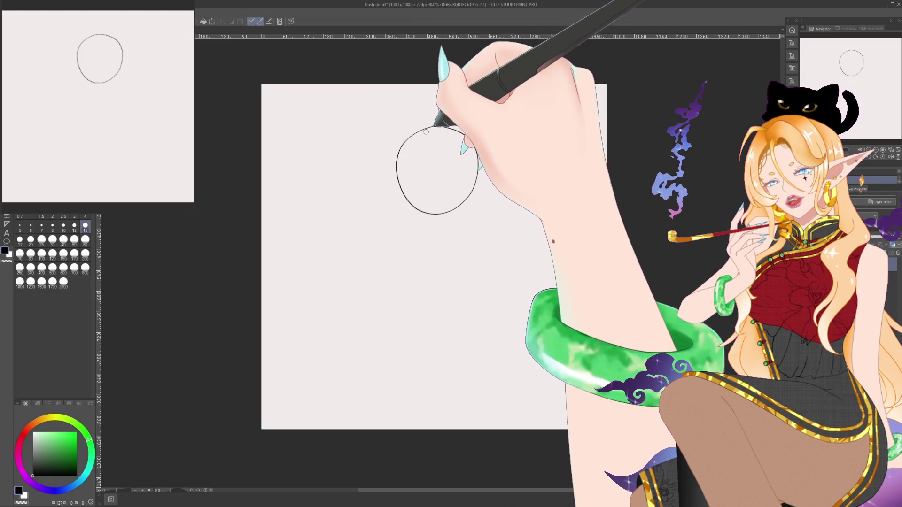
key(bracketleft)
key(bracketleft)
key(bracketleft)
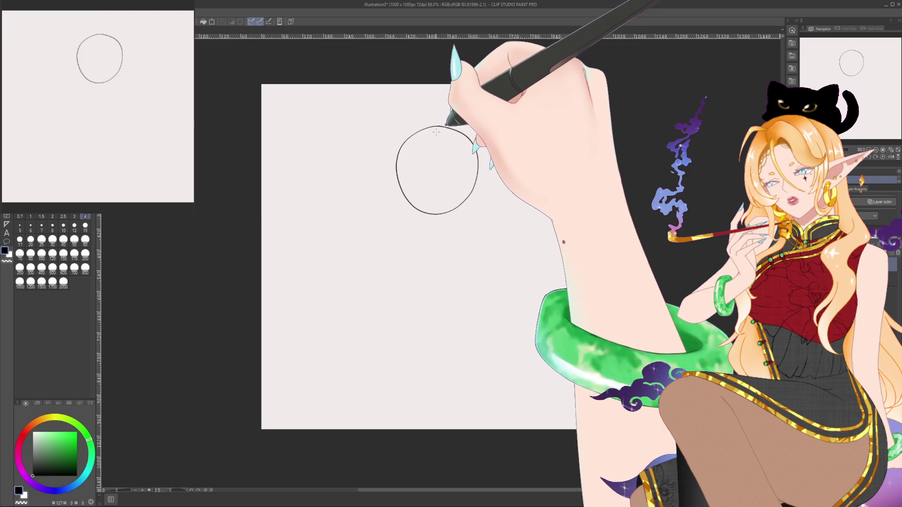
Step: Sketch the head's centre guideline, a crossing stroke, two neck lines and a line toward the right ear
mouse_move(437, 125)
mouse_down()
mouse_move(440, 229)
mouse_move(436, 143)
mouse_move(436, 160)
mouse_move(470, 177)
mouse_up()
key(ctrl+z)
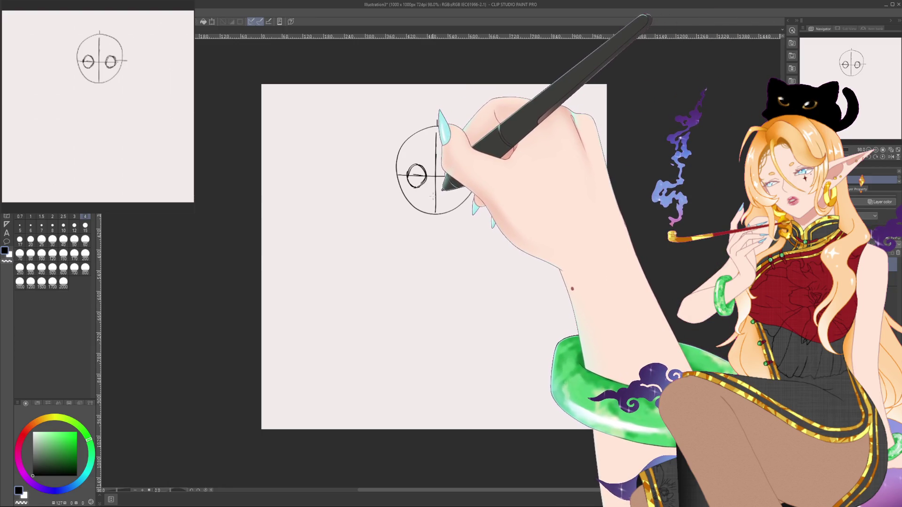
drag(429, 195, 442, 195)
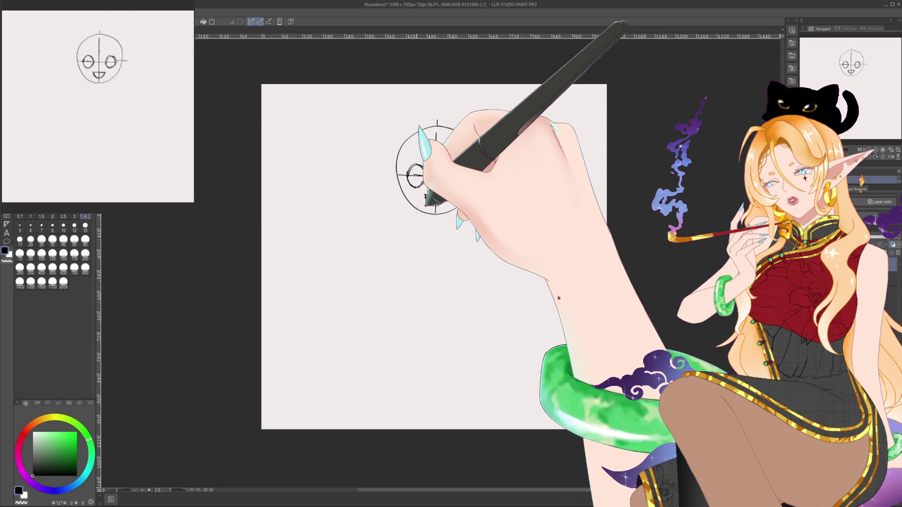
mouse_move(417, 212)
mouse_down()
mouse_move(417, 224)
mouse_move(452, 224)
mouse_up()
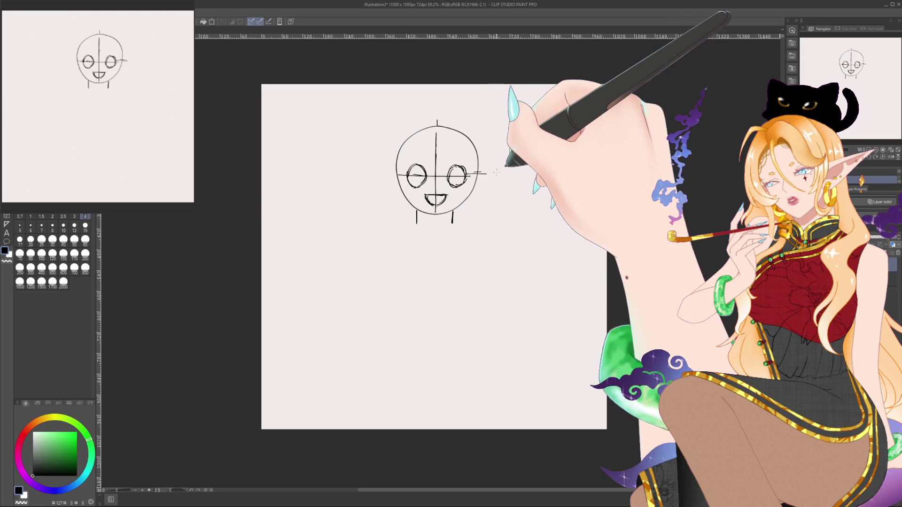
drag(473, 173, 513, 173)
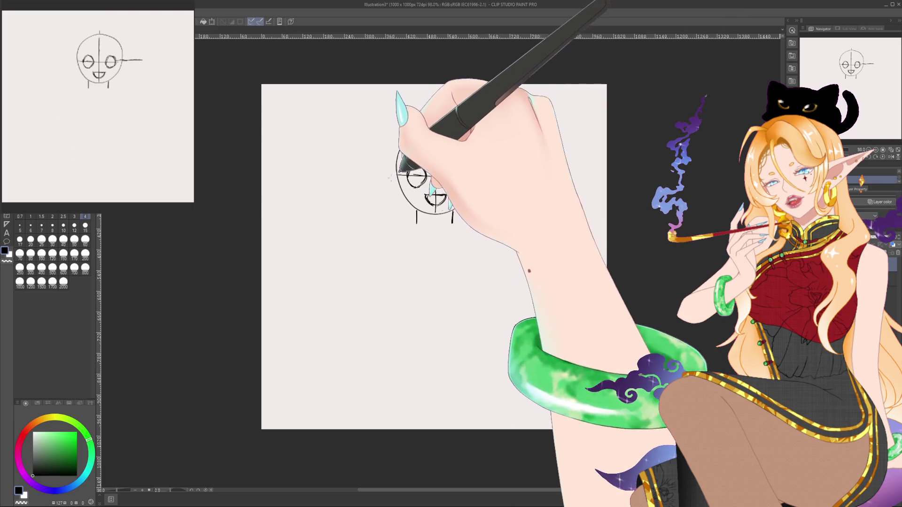
Step: Draw the pointed left ear, then at brush size 4 add left and right shoulder lines
drag(400, 175, 362, 175)
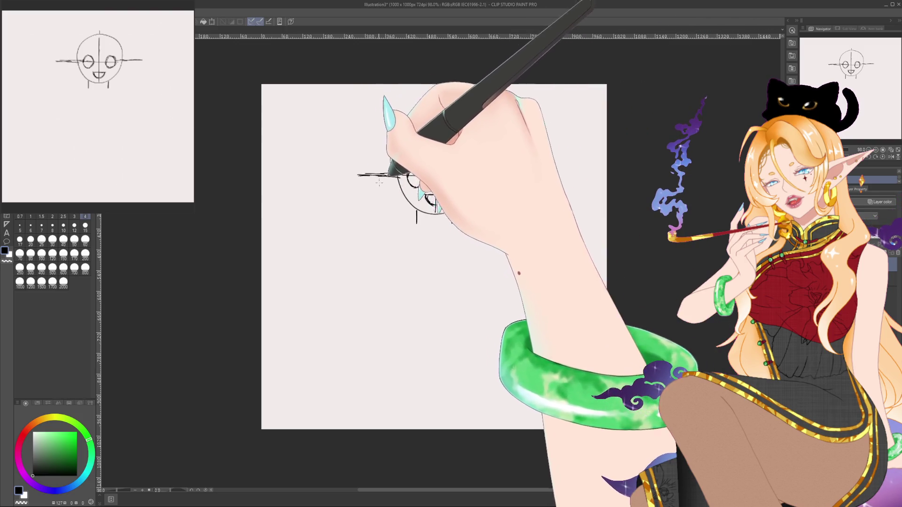
drag(358, 177, 400, 190)
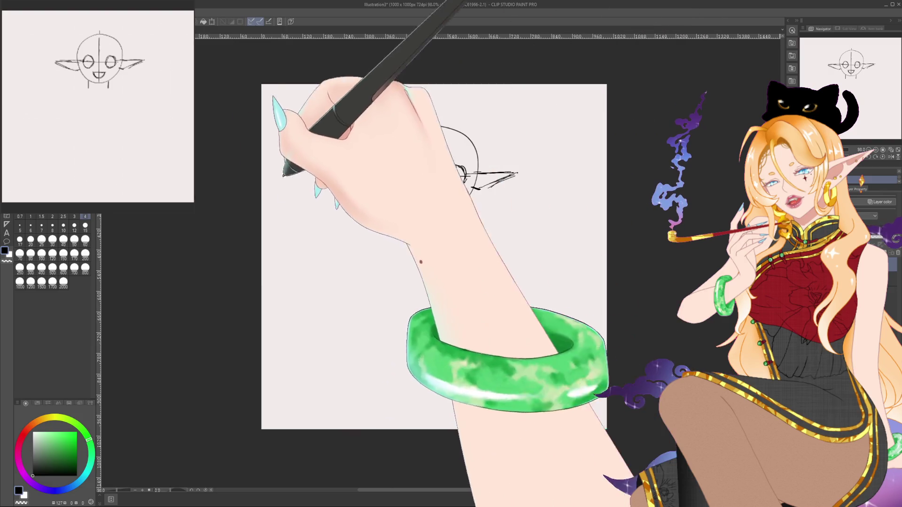
click(52, 268)
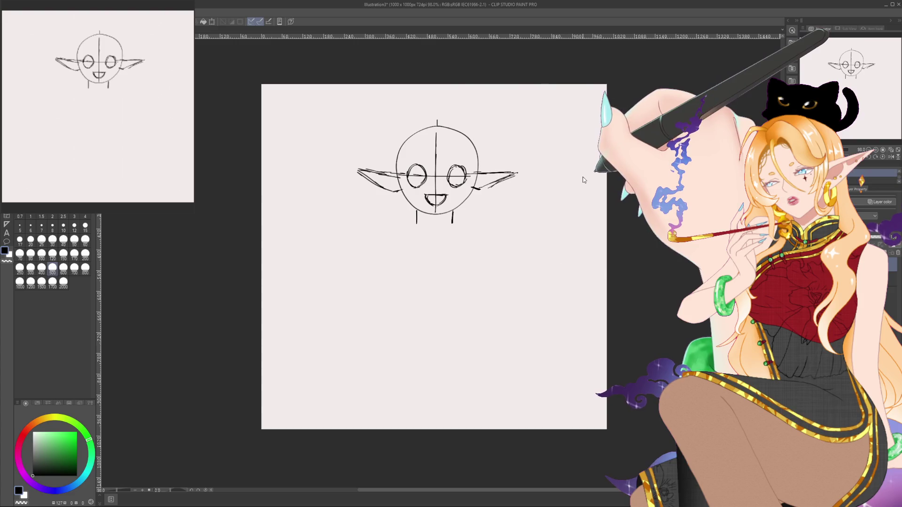
click(86, 217)
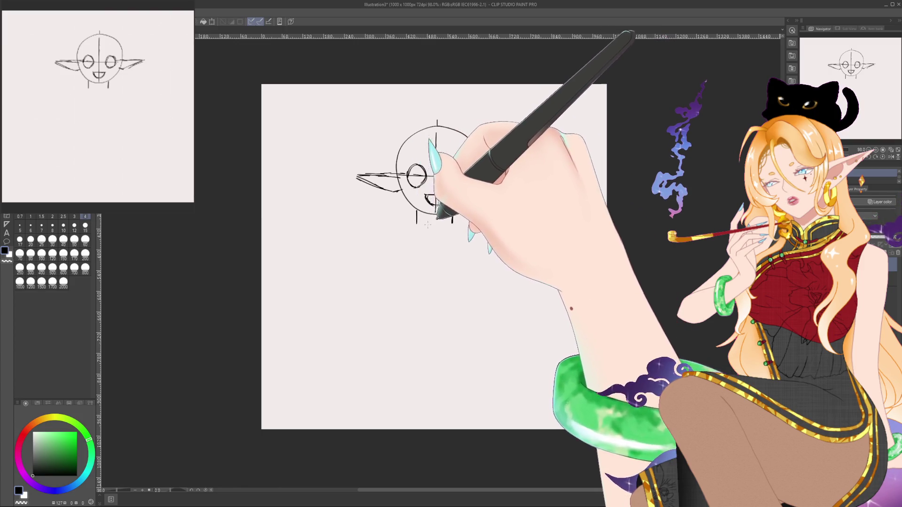
drag(418, 221, 387, 224)
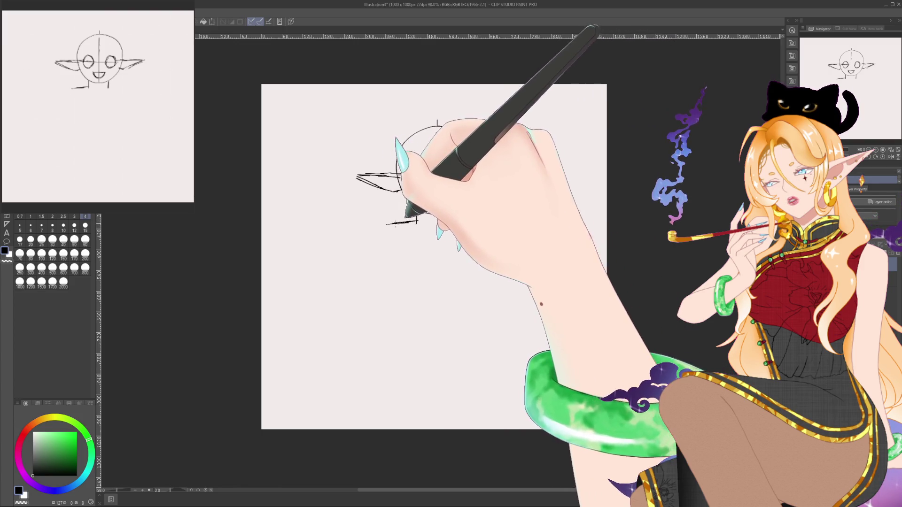
drag(452, 222, 479, 224)
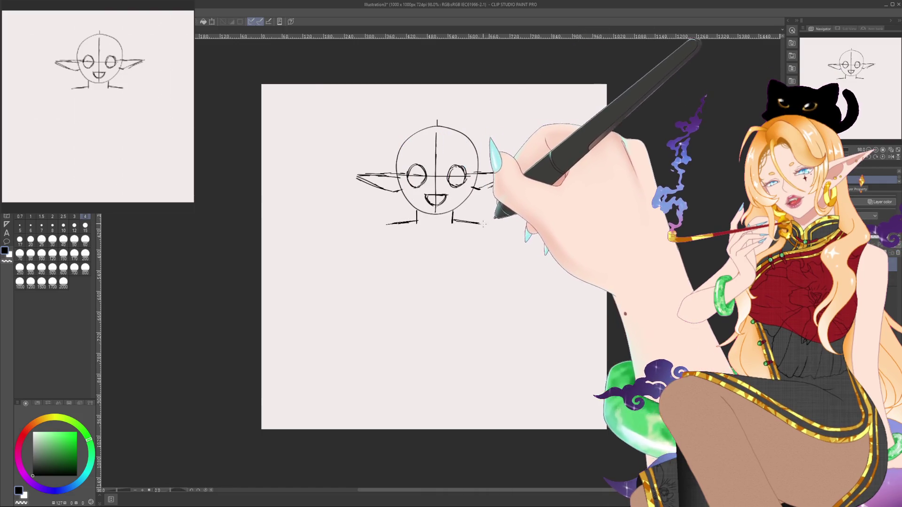
Step: Undo stray strokes, then draw both sides of the torso and a stroke at its base
drag(386, 229, 399, 281)
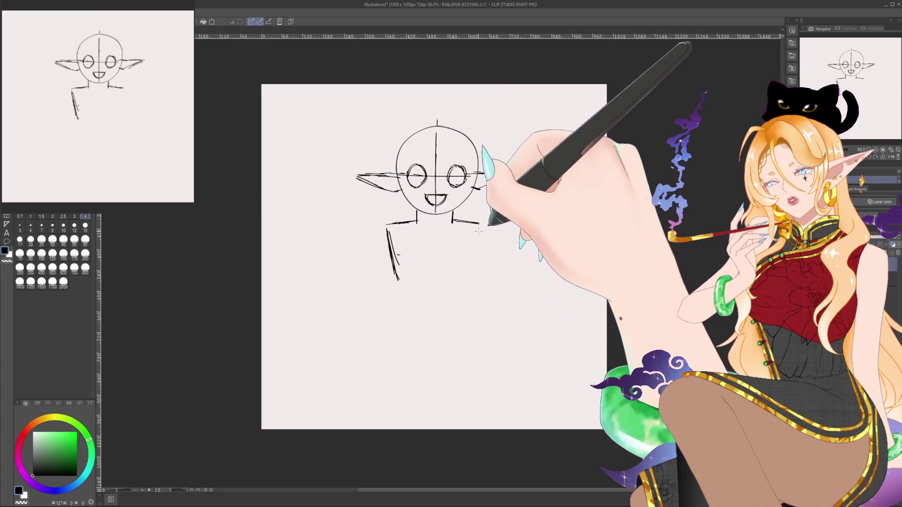
key(ctrl+z)
key(ctrl+z)
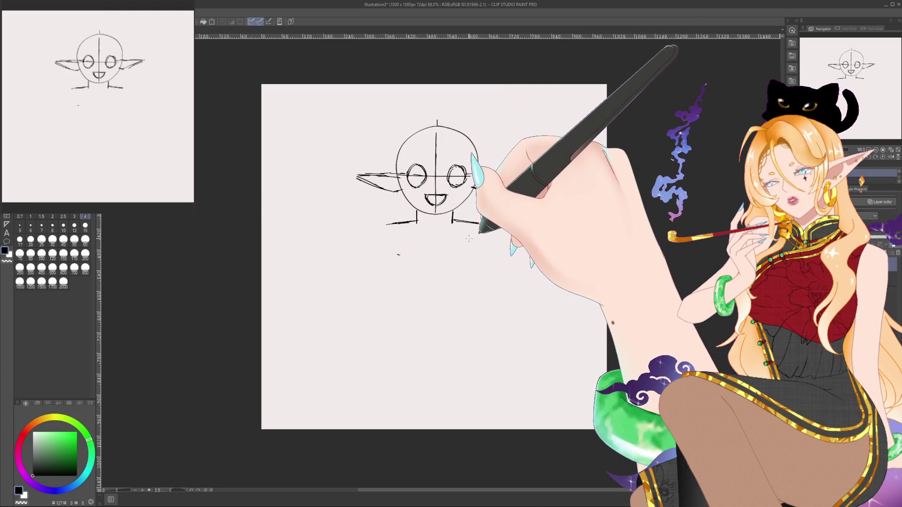
key(ctrl+z)
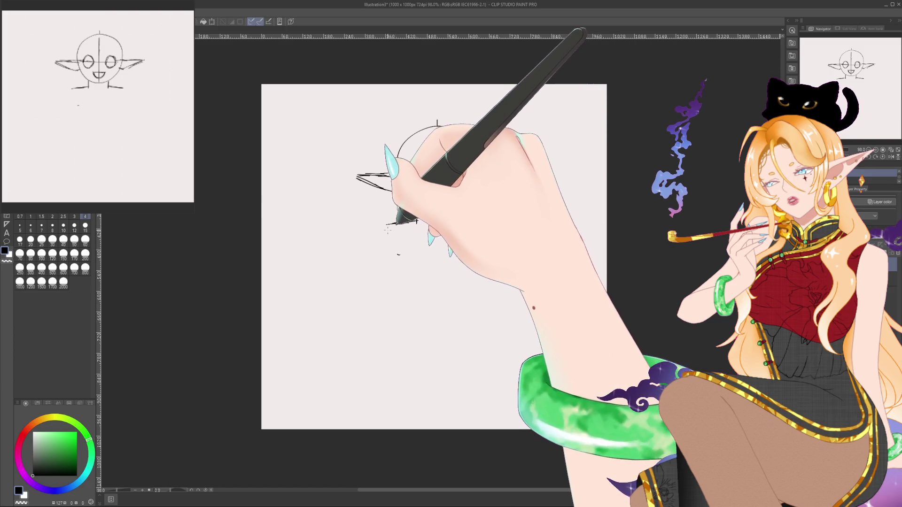
drag(387, 228, 407, 315)
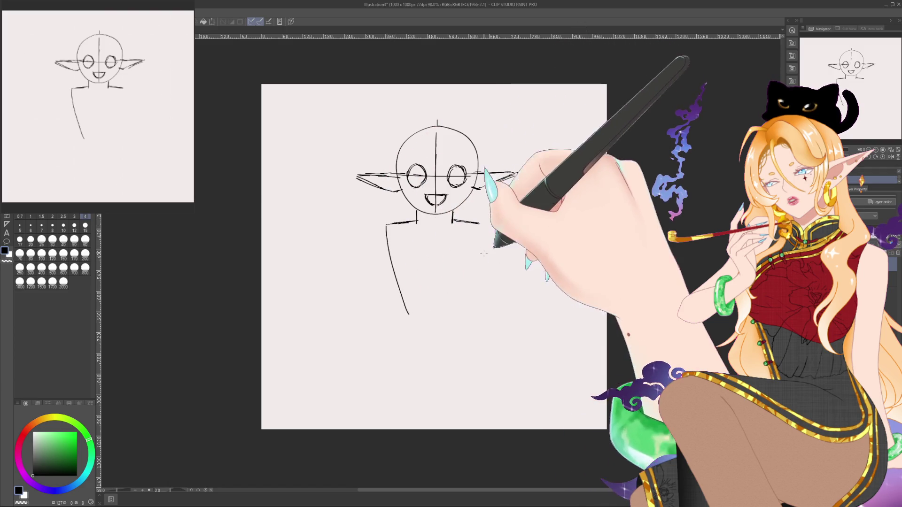
drag(481, 222, 453, 310)
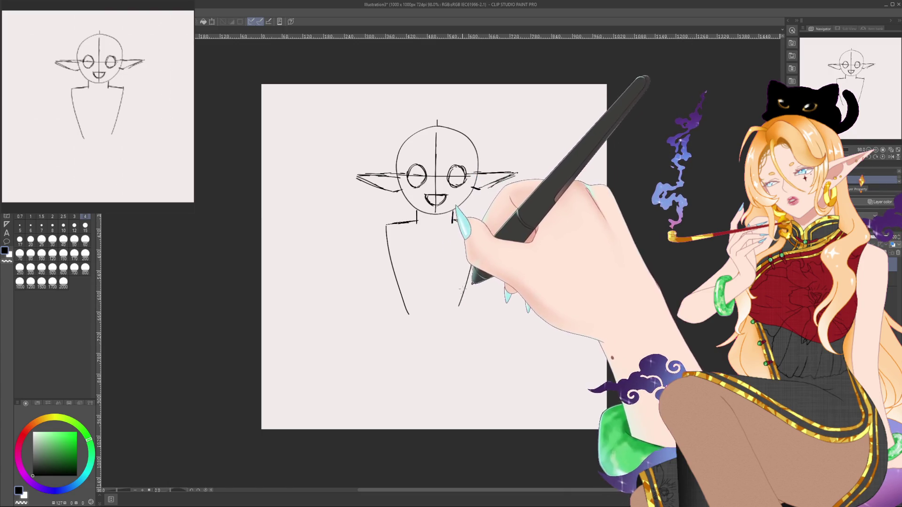
drag(395, 288, 465, 296)
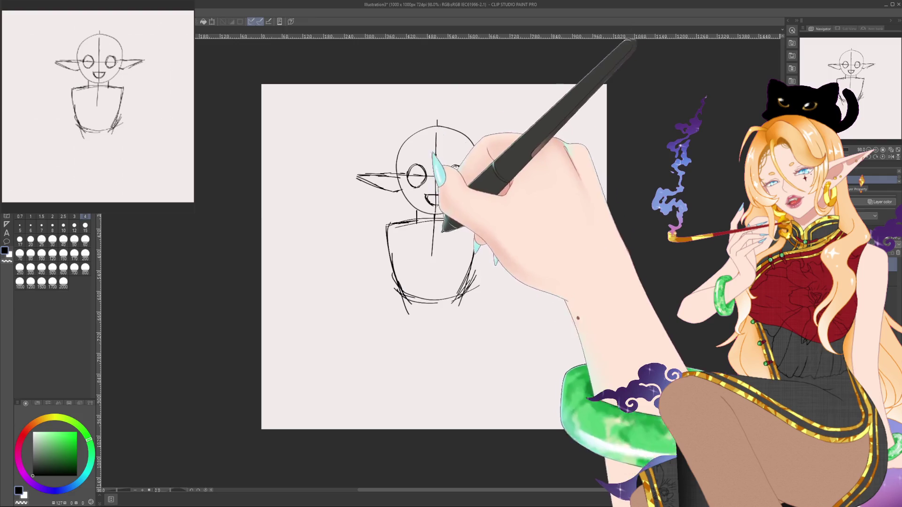
Step: Add the torso centre line, the arm crossed over the chest, and the lower body's diagonal edges
drag(433, 223, 430, 303)
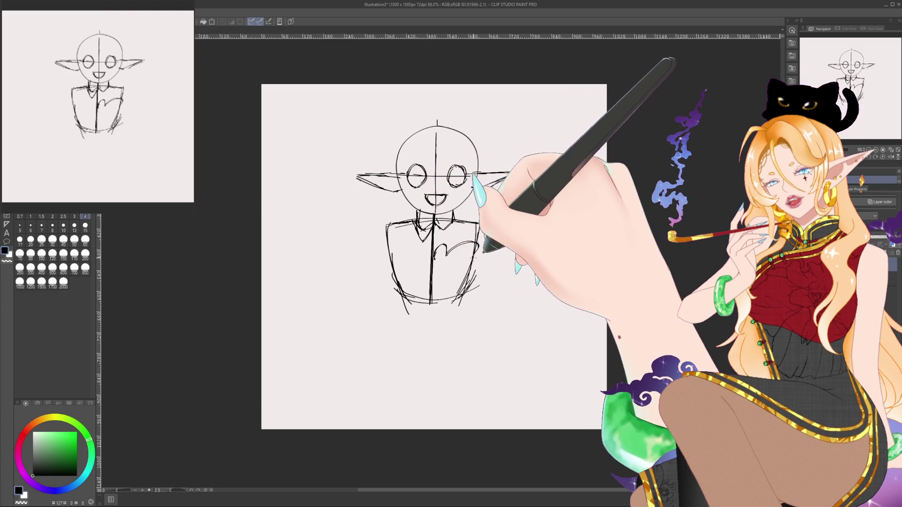
drag(437, 256, 477, 243)
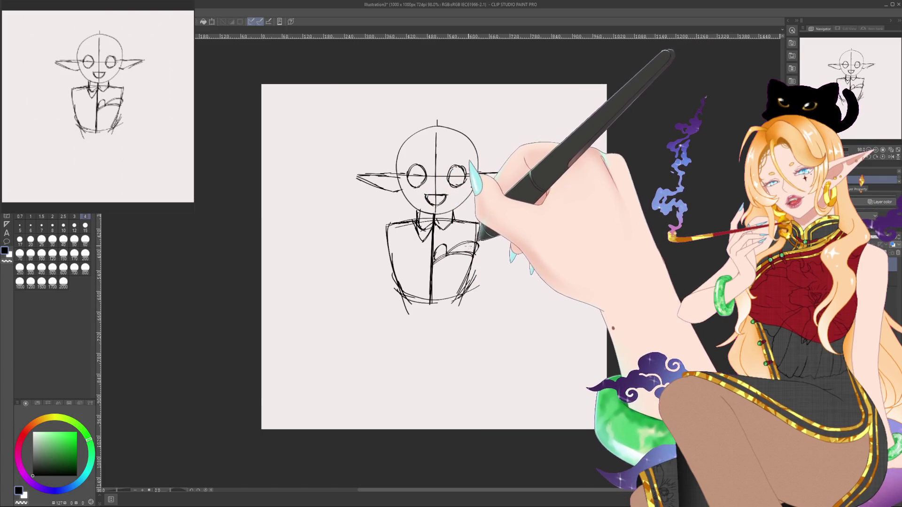
drag(419, 277, 415, 284)
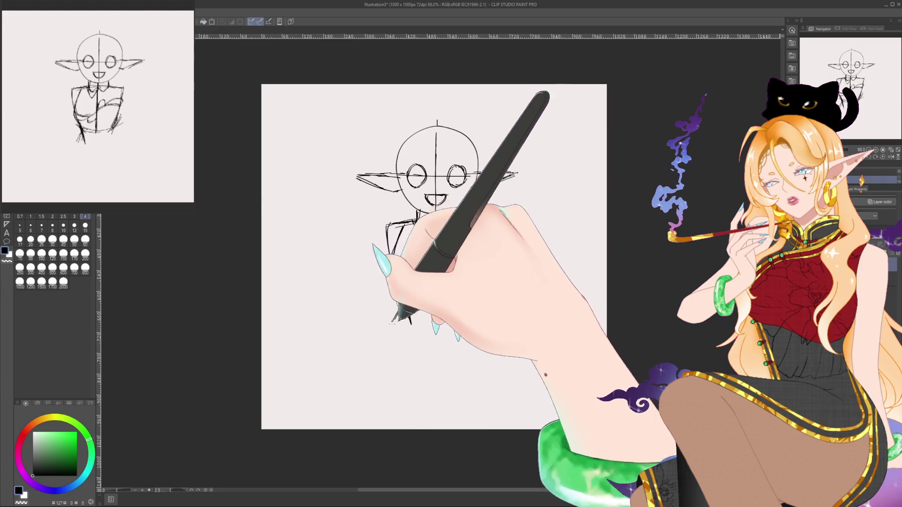
drag(392, 324, 427, 346)
drag(479, 320, 436, 353)
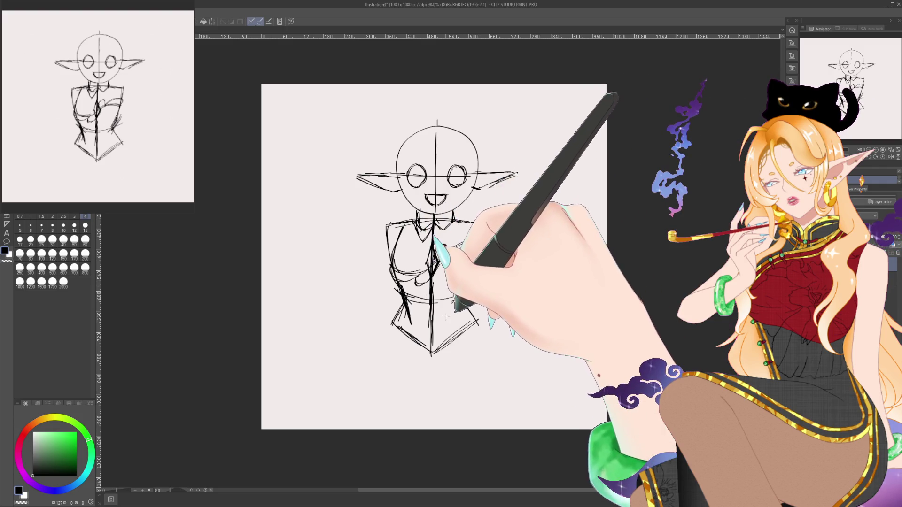
drag(432, 329, 433, 365)
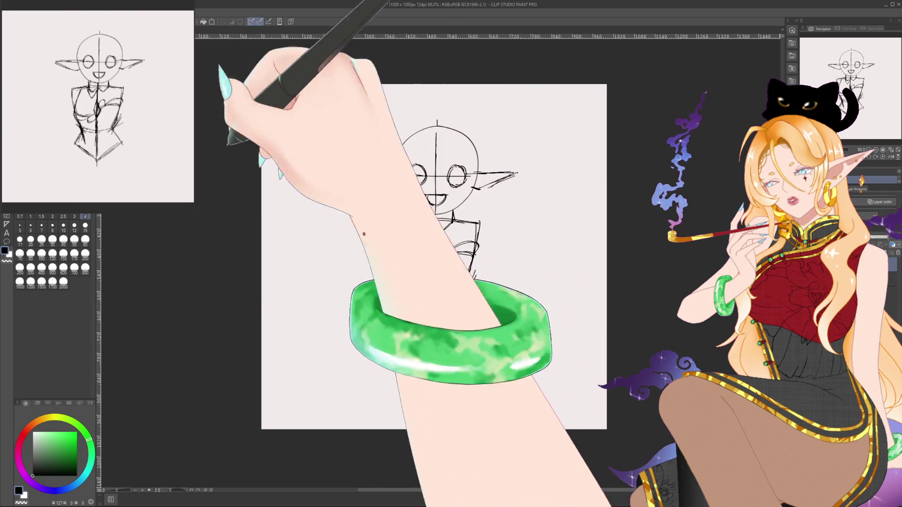
key(alt+e)
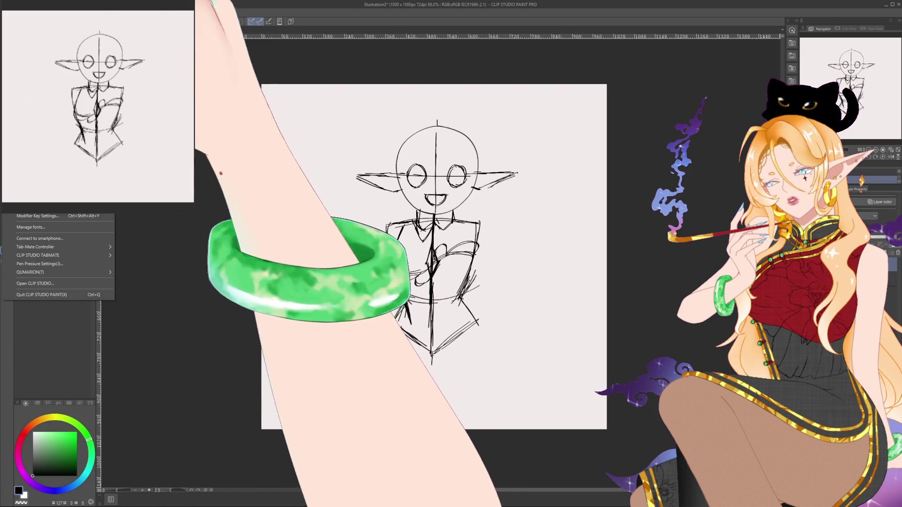
key(Escape)
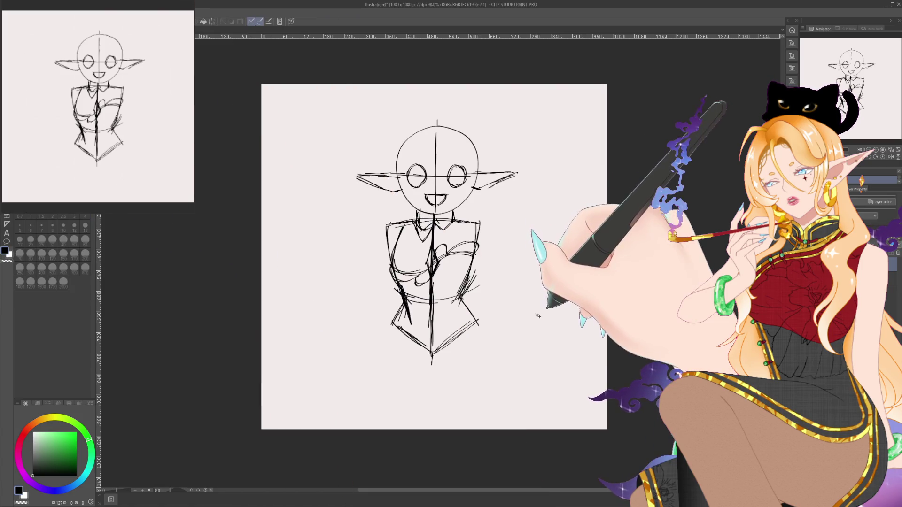
mouse_move(535, 319)
mouse_down()
mouse_move(535, 263)
mouse_move(535, 318)
mouse_up()
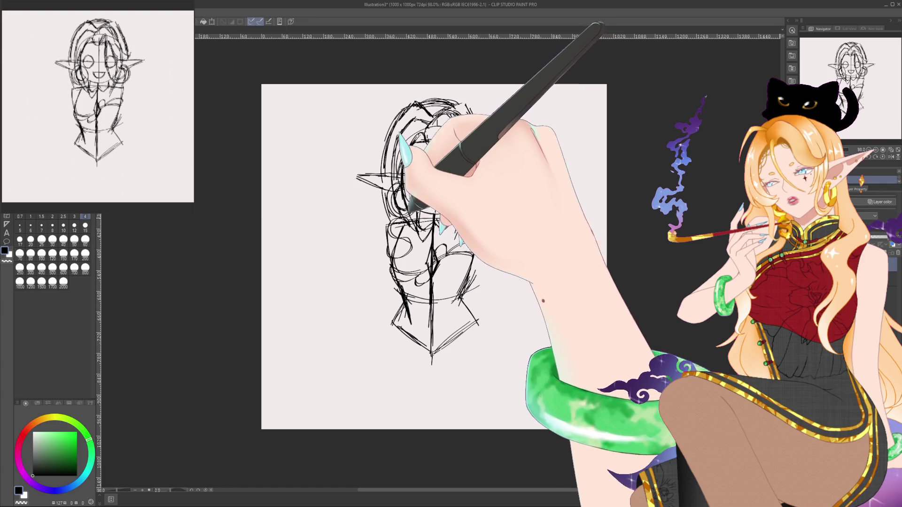
Step: Sketch hair strands along the face's left side and a dangling earring with a loop at the right ear
drag(395, 220, 407, 258)
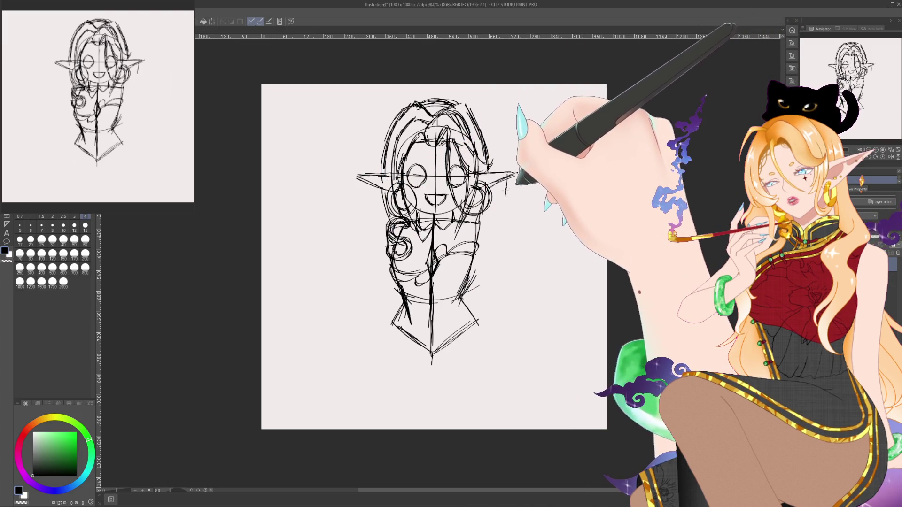
drag(505, 189, 503, 214)
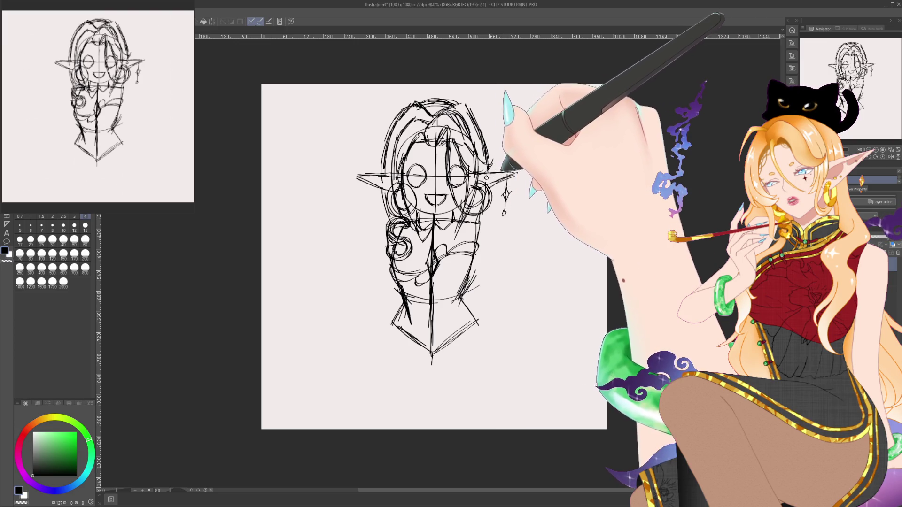
drag(488, 178, 492, 180)
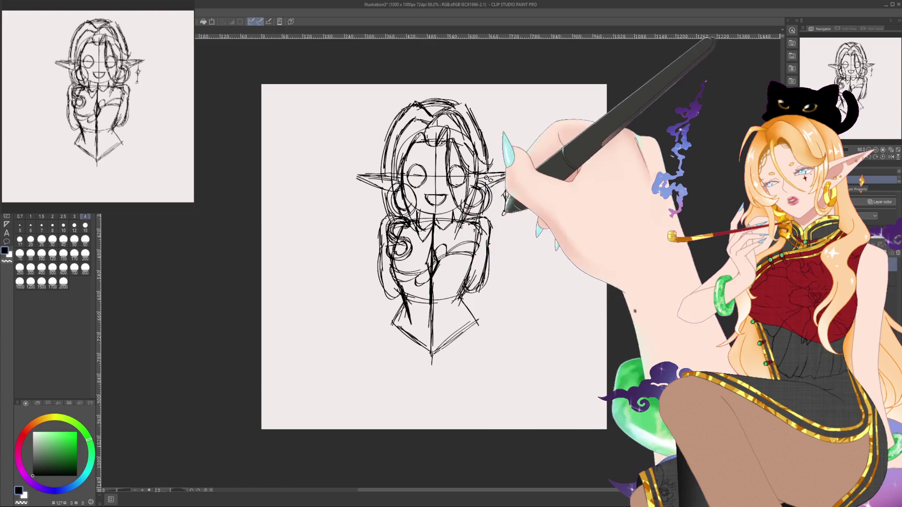
Step: Sketch the left arm curving outward and the right arm reaching to an open hand, then lasso the hand
drag(366, 249, 381, 281)
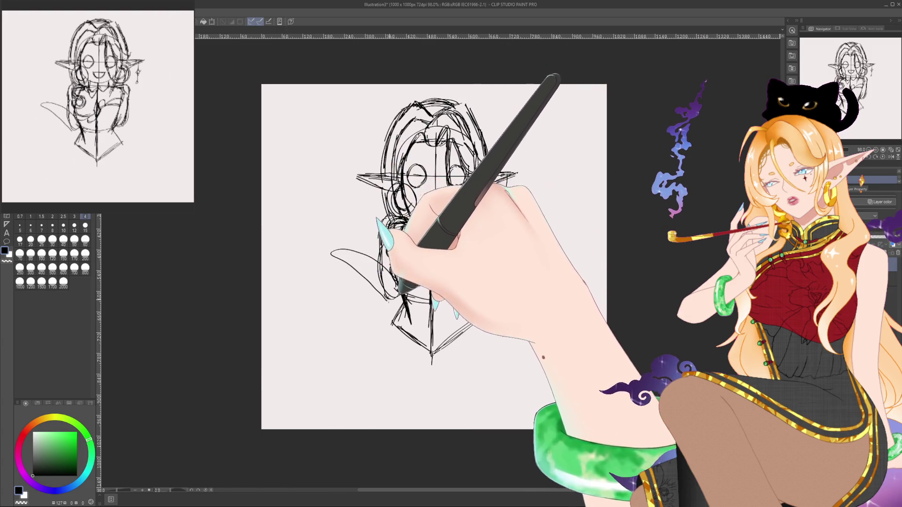
mouse_move(489, 181)
mouse_down()
mouse_move(517, 174)
mouse_move(504, 216)
mouse_up()
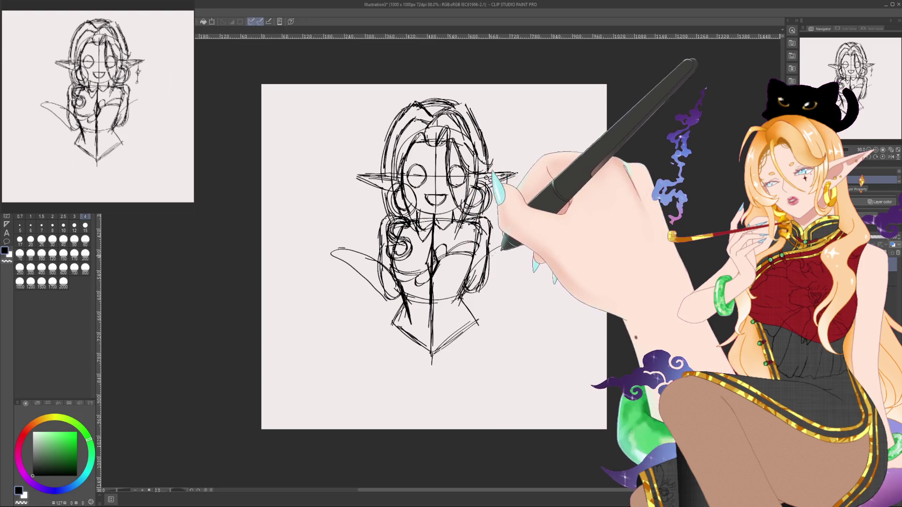
drag(488, 291, 510, 246)
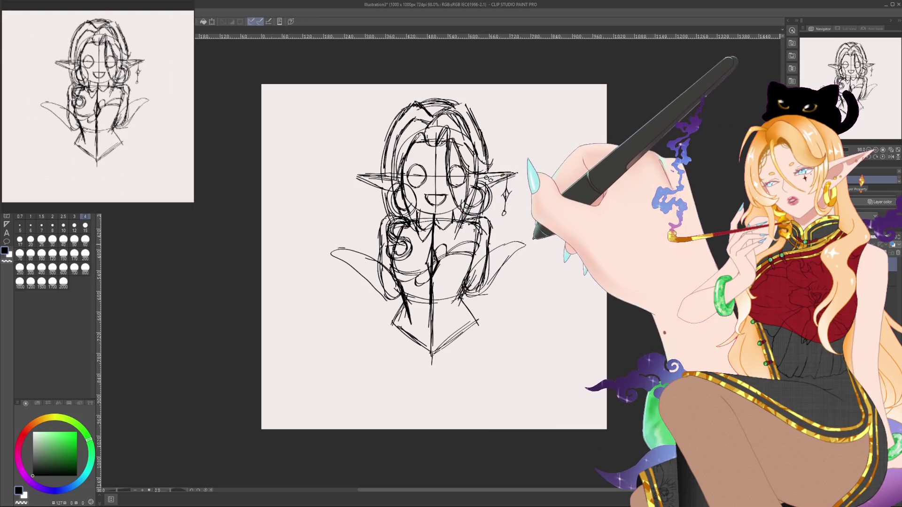
drag(486, 285, 531, 229)
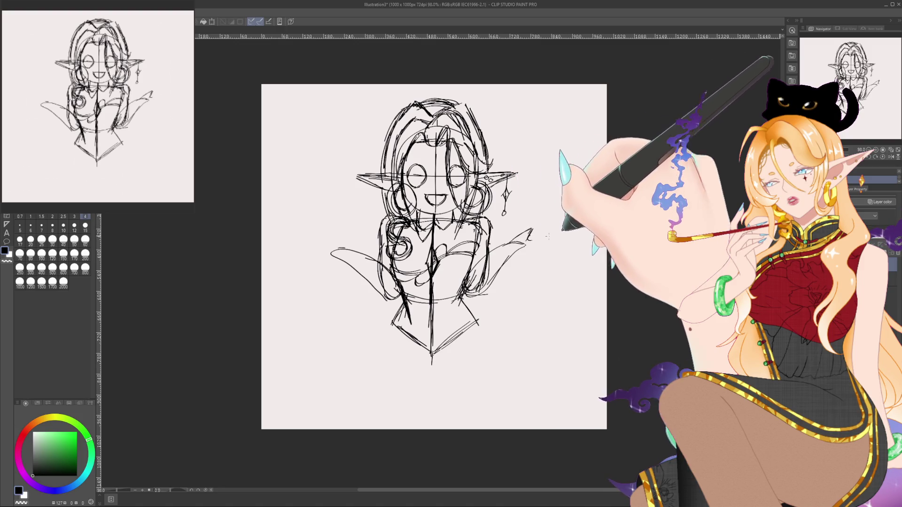
drag(527, 238, 556, 249)
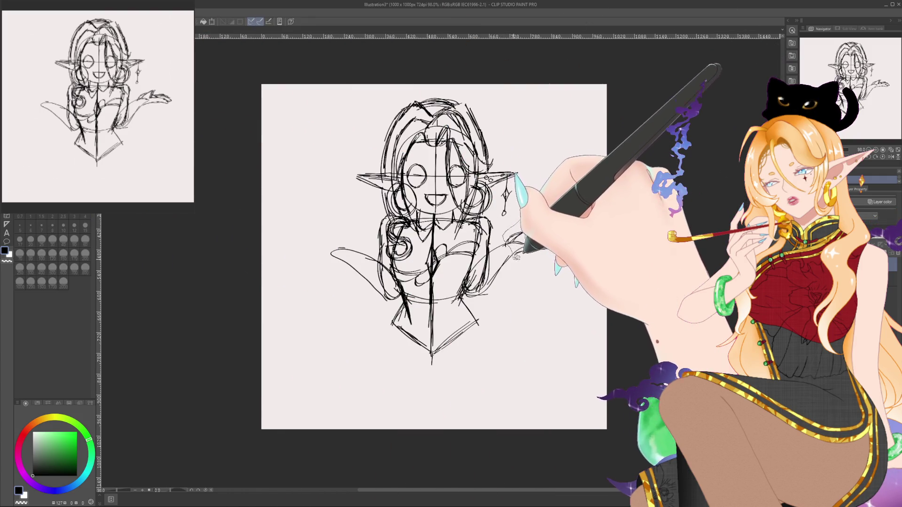
drag(506, 230, 508, 247)
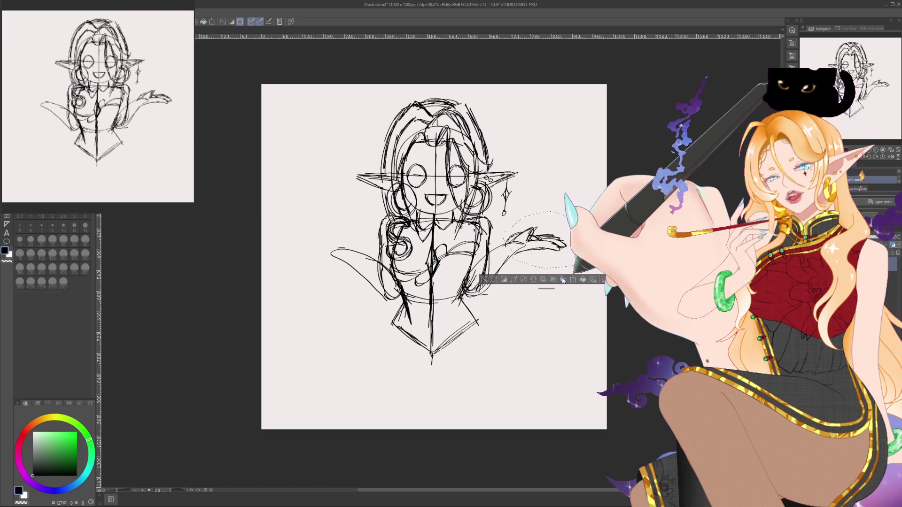
Step: Widen the selection around the right hand and transform it wider
drag(522, 215, 585, 254)
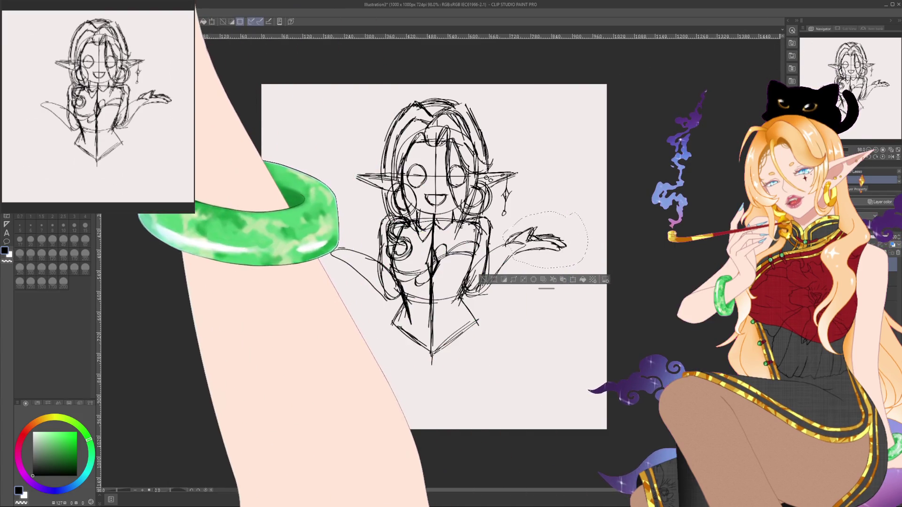
right_click(17, 215)
mouse_move(71, 206)
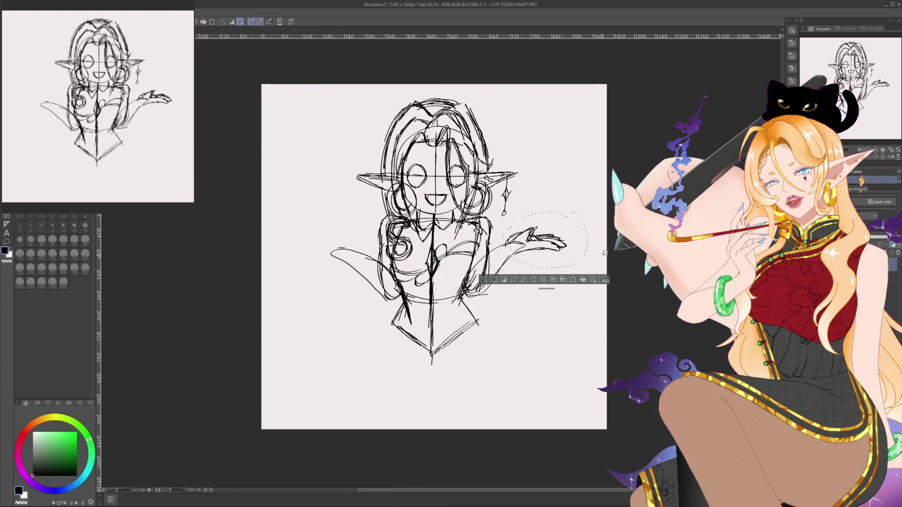
key(Escape)
key(ctrl+d)
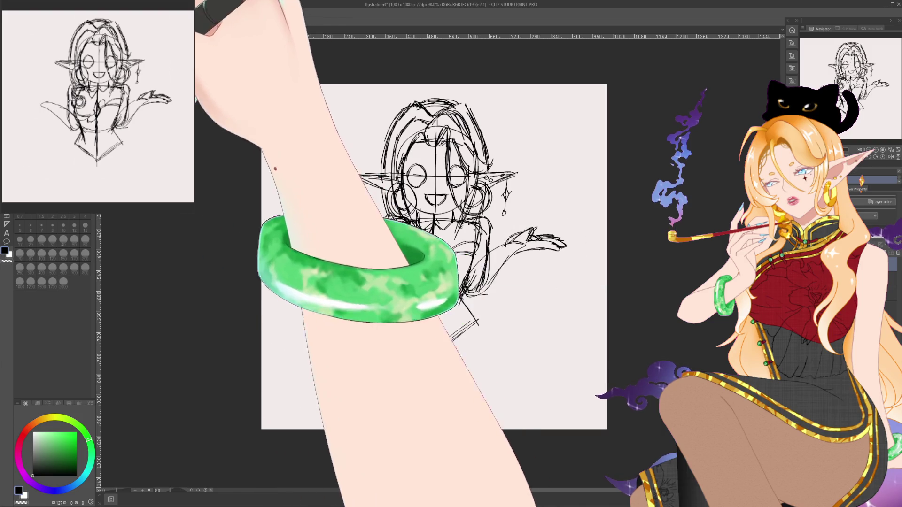
right_click(17, 215)
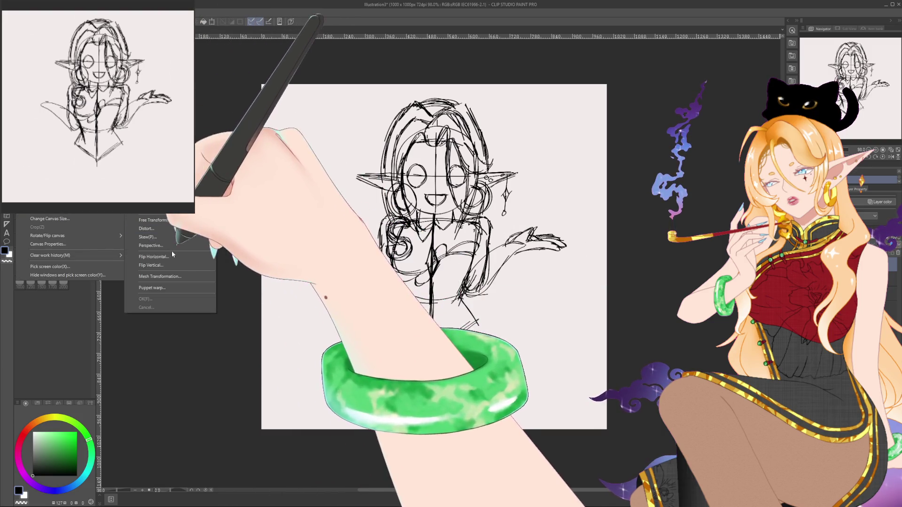
key(Escape)
mouse_move(502, 221)
mouse_down()
mouse_move(541, 263)
mouse_move(566, 240)
mouse_up()
key(ctrl+t)
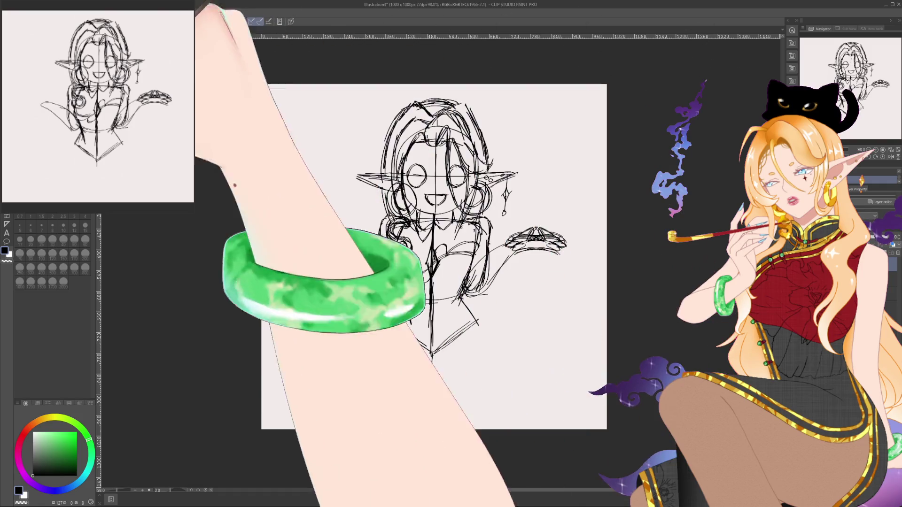
key(Return)
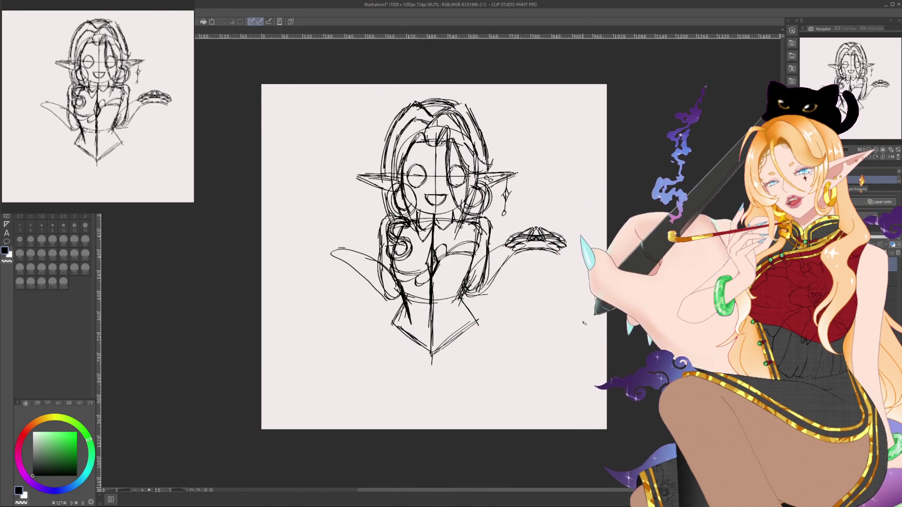
Step: Copy and paste the hand for the left side, then nudge the whole sketch slightly upward
key(ctrl+c)
key(ctrl+v)
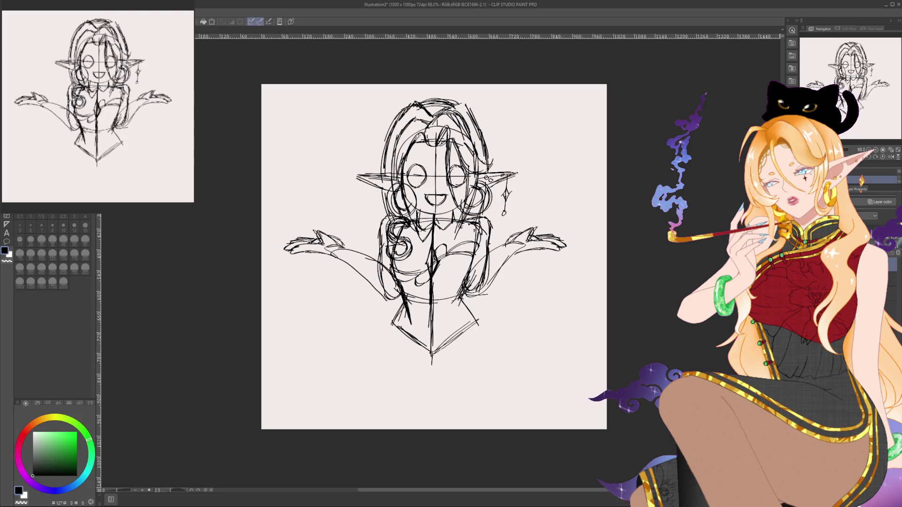
key(p)
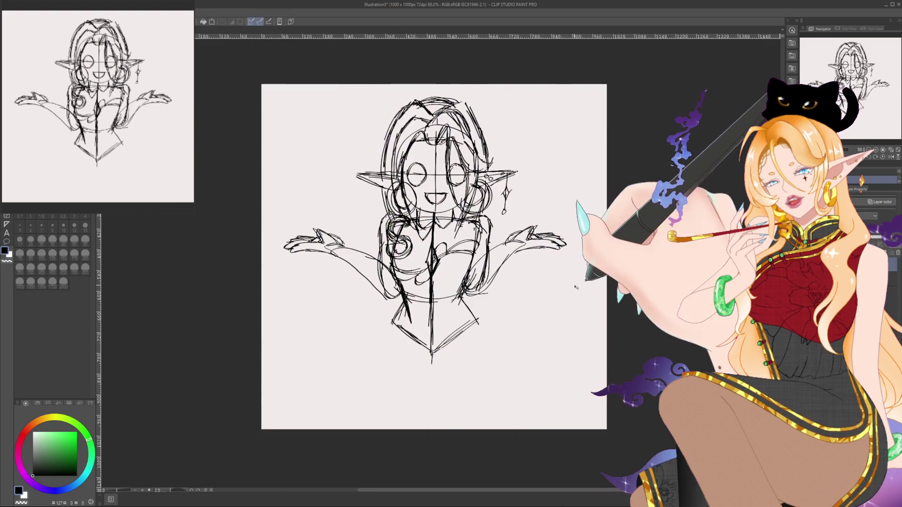
drag(434, 235, 434, 226)
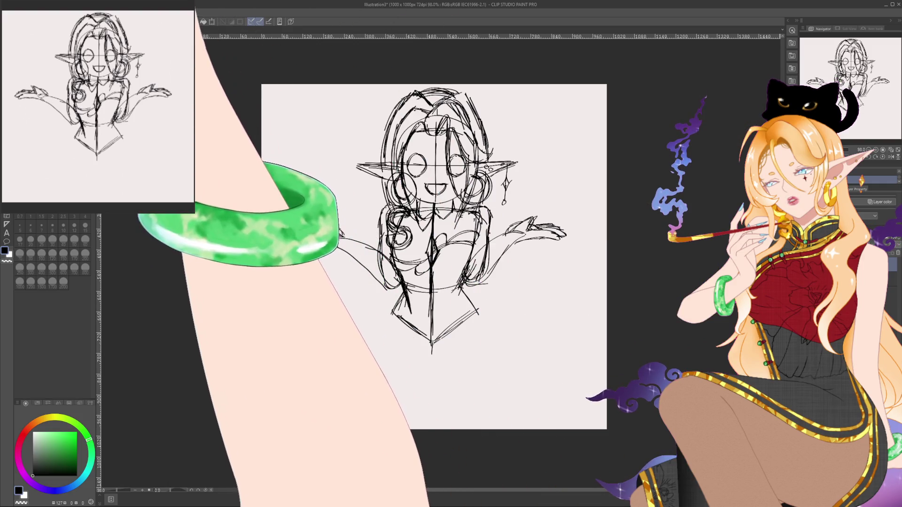
Step: Stretch the canvas downward with Change Canvas Size and bring it back into view
click(22, 12)
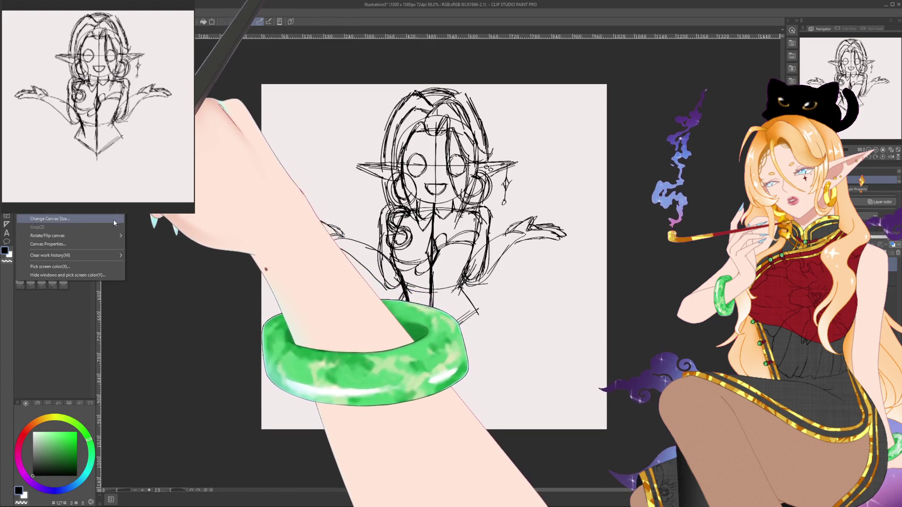
click(114, 219)
scroll(422, 251, down, 4)
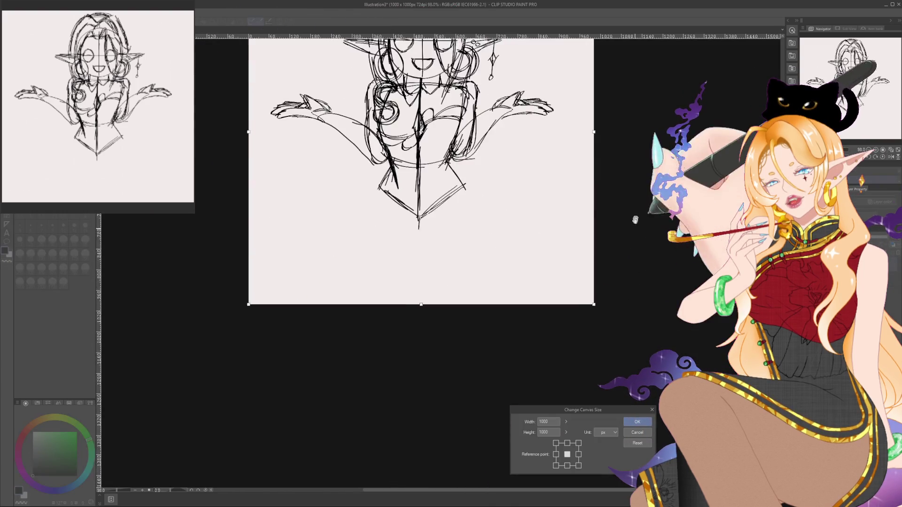
drag(422, 251, 422, 419)
scroll(611, 384, up, 3)
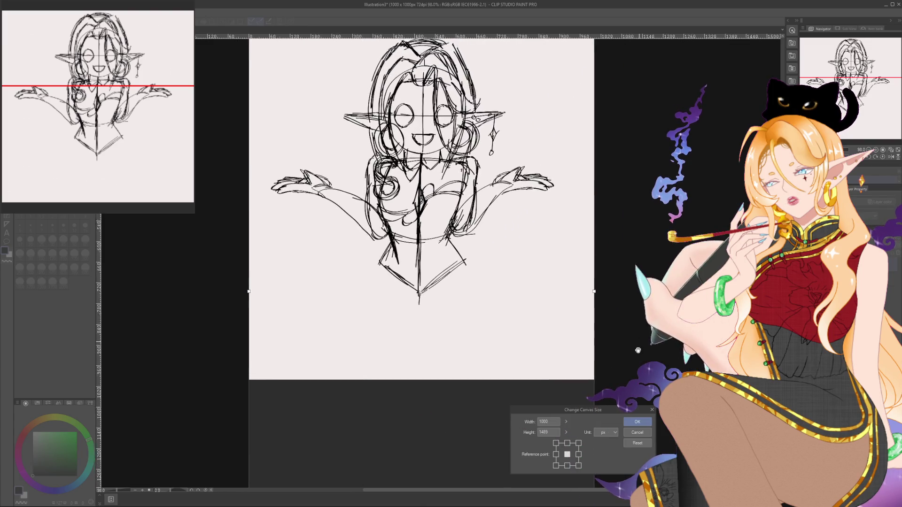
scroll(637, 370, down, 3)
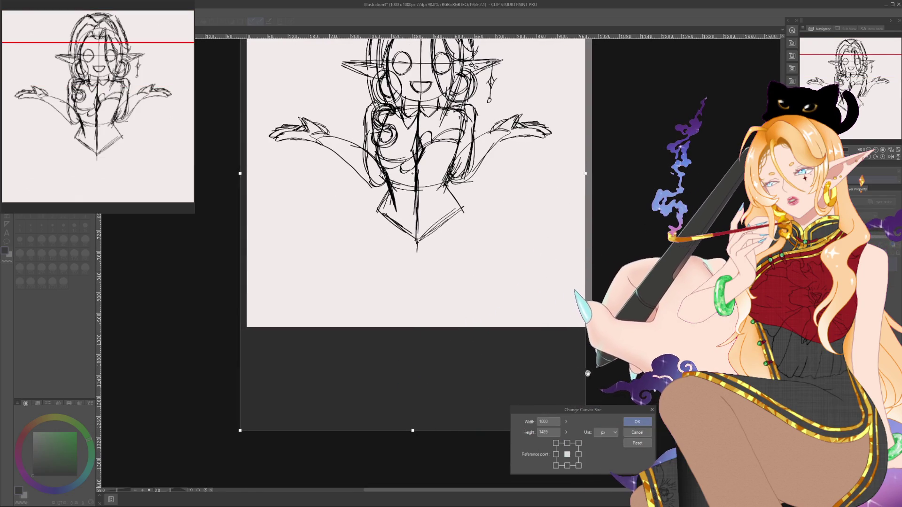
click(642, 419)
mouse_move(622, 303)
mouse_down()
mouse_move(622, 385)
mouse_move(624, 363)
mouse_up()
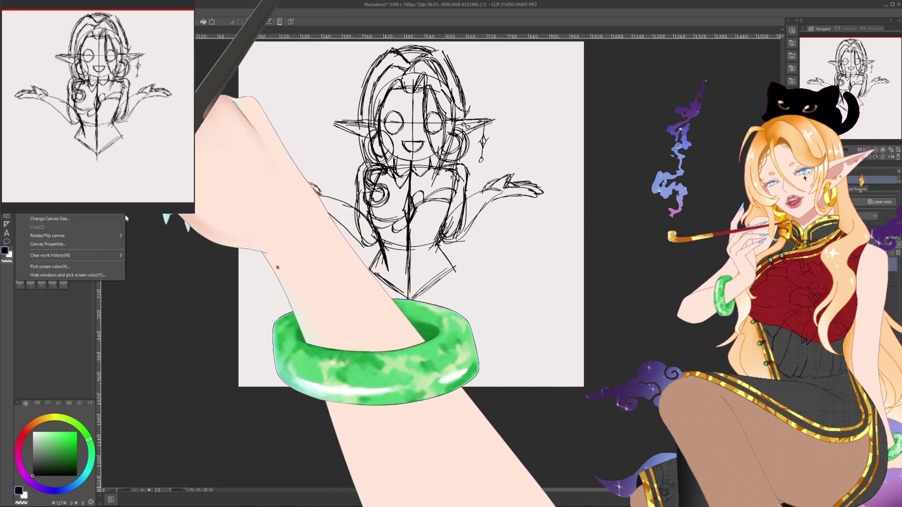
Step: Extend the canvas bottom further and apply the 1000×1278 px size
key(ctrl+alt+c)
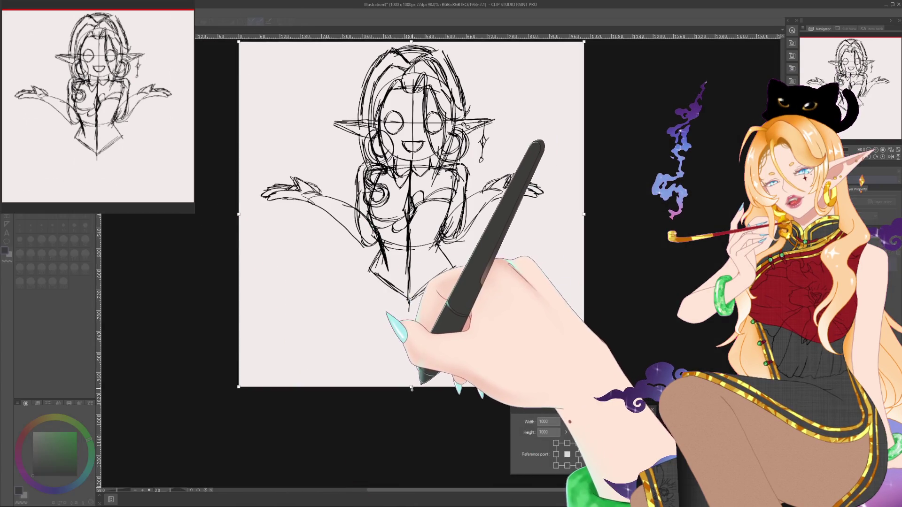
drag(412, 386, 412, 483)
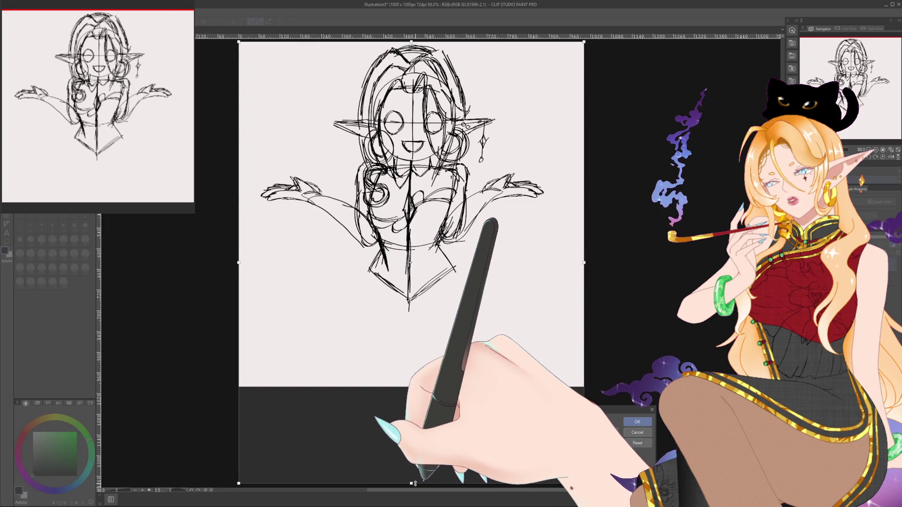
click(637, 422)
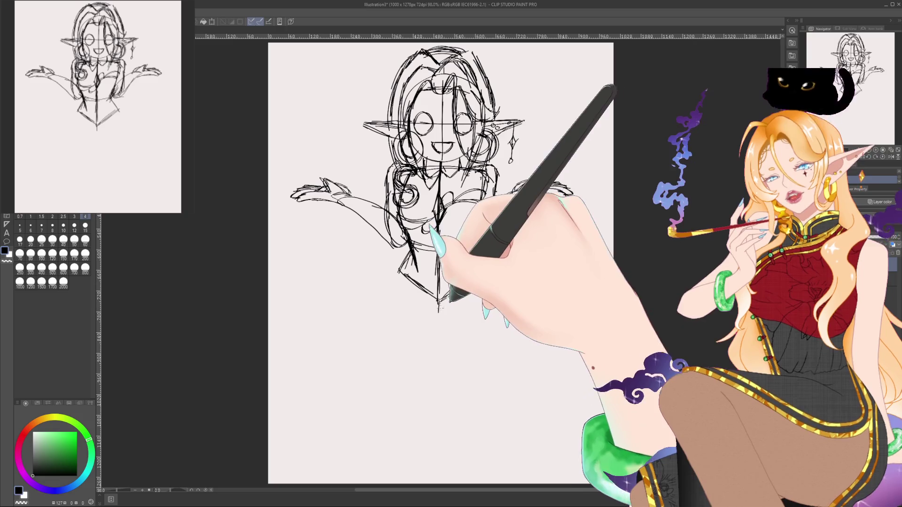
Step: Extend the centre line downward, then erase its lower part with a larger size
drag(439, 301, 438, 365)
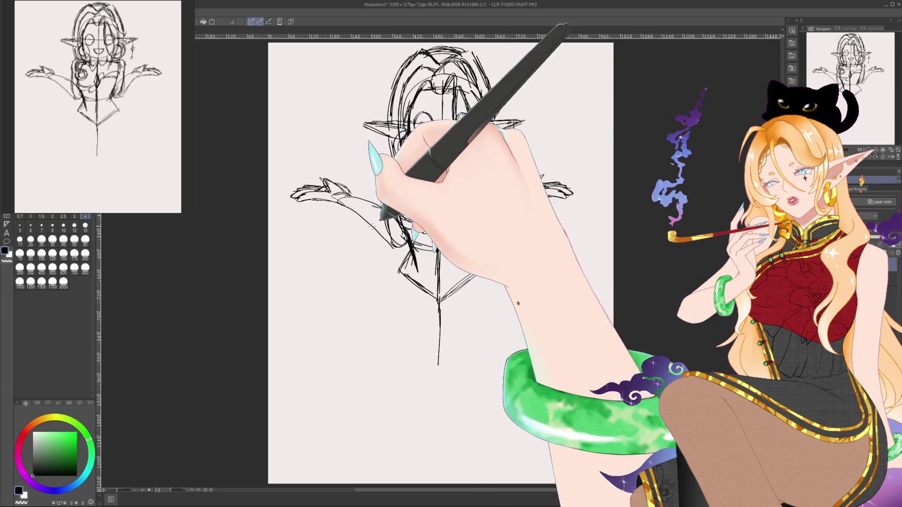
click(85, 225)
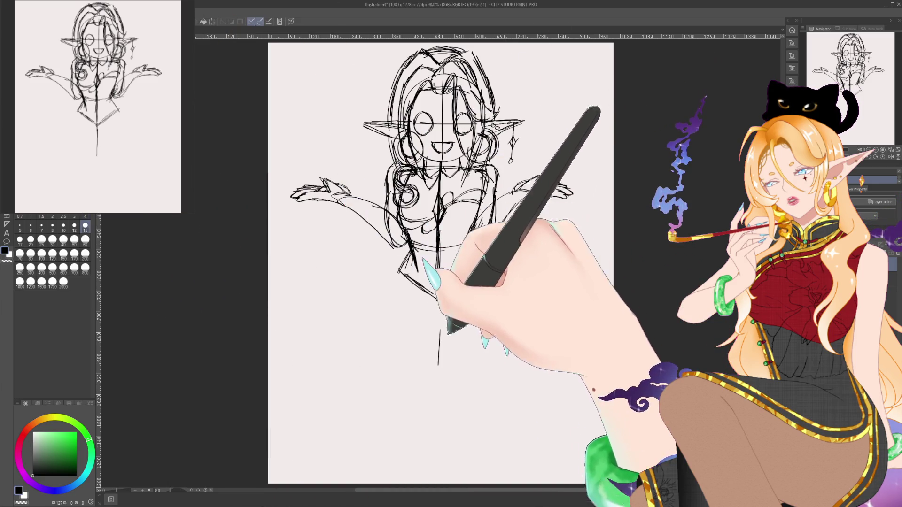
drag(439, 324, 439, 367)
click(85, 214)
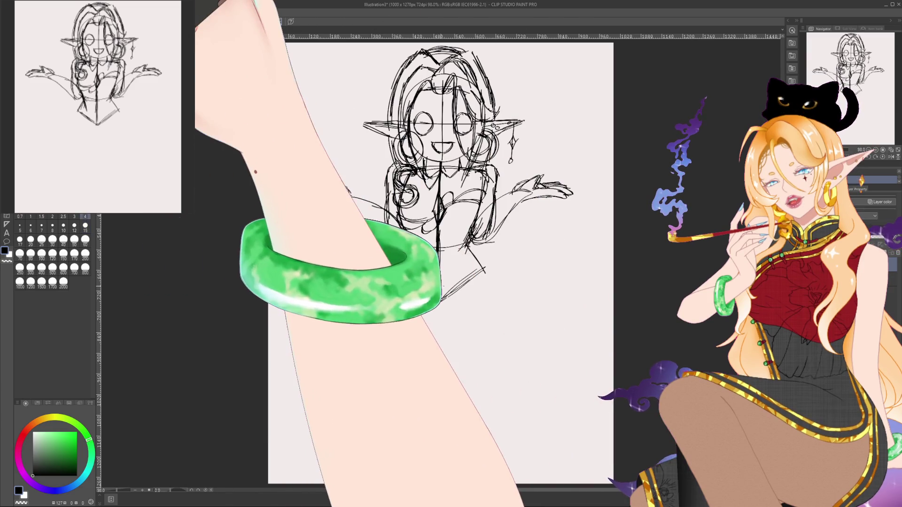
Step: Sketch the round lap and large overlapping ovals for the crossed left and right legs
mouse_move(437, 324)
mouse_down()
mouse_move(379, 317)
mouse_move(479, 282)
mouse_move(467, 324)
mouse_move(433, 282)
mouse_move(503, 258)
mouse_move(475, 296)
mouse_move(467, 230)
mouse_move(488, 287)
mouse_up()
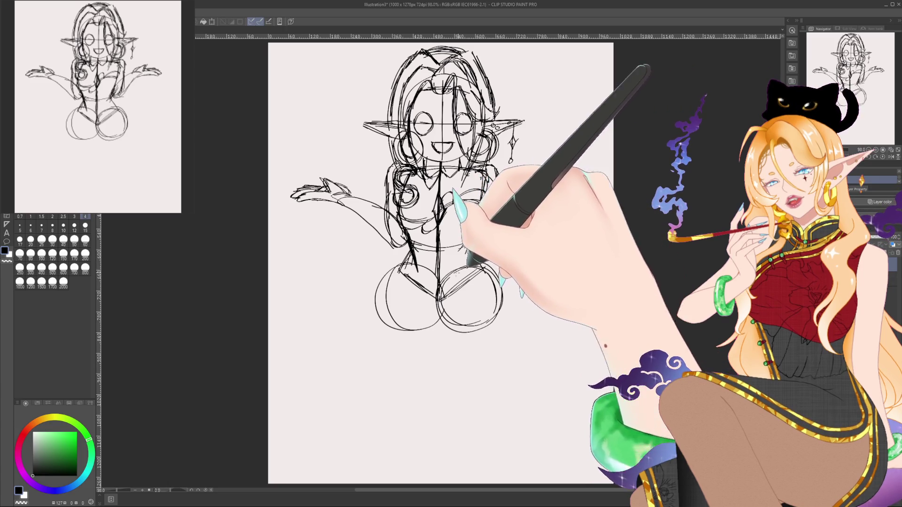
drag(564, 188, 488, 305)
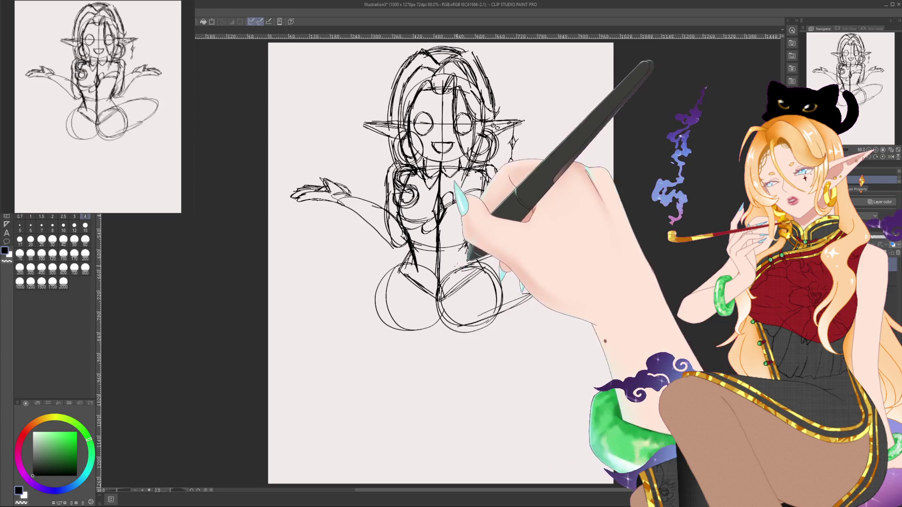
mouse_move(293, 235)
mouse_down()
mouse_move(354, 259)
mouse_move(305, 235)
mouse_move(332, 272)
mouse_up()
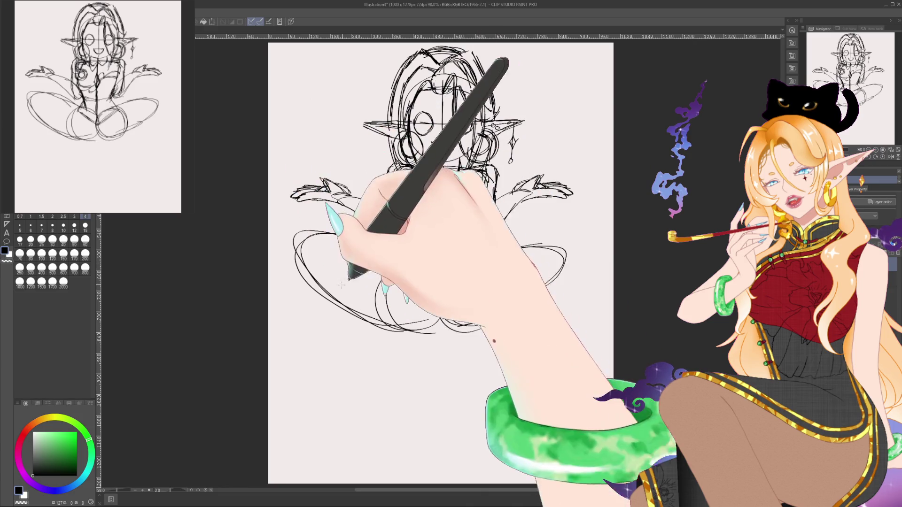
drag(403, 292, 439, 308)
drag(512, 192, 540, 181)
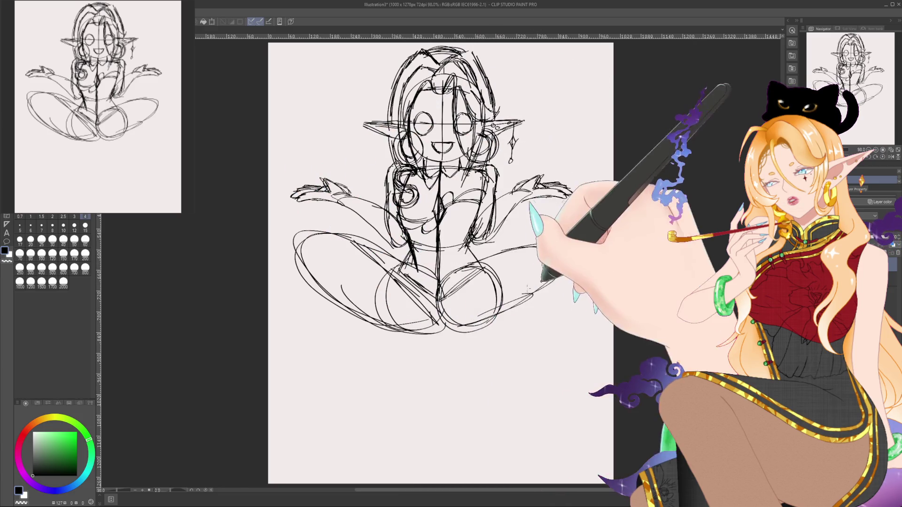
drag(475, 267, 507, 279)
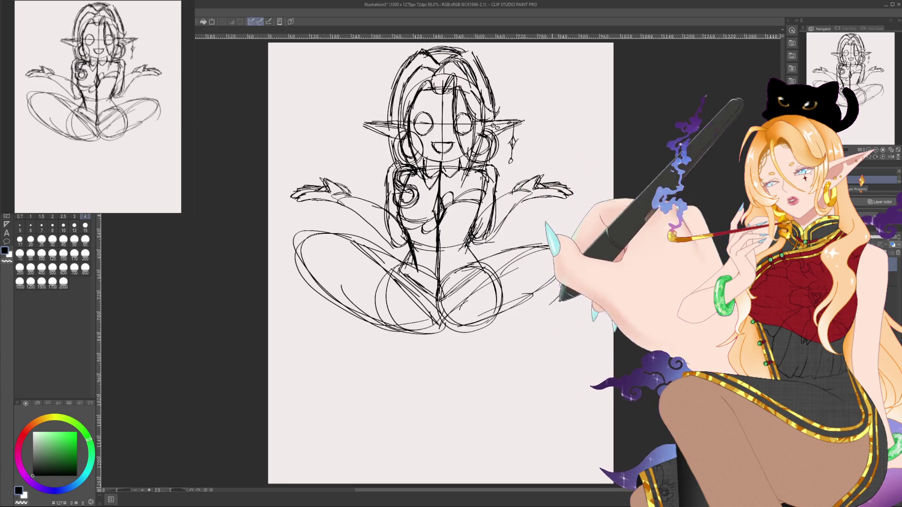
mouse_move(506, 308)
mouse_down()
mouse_move(517, 258)
mouse_move(510, 265)
mouse_up()
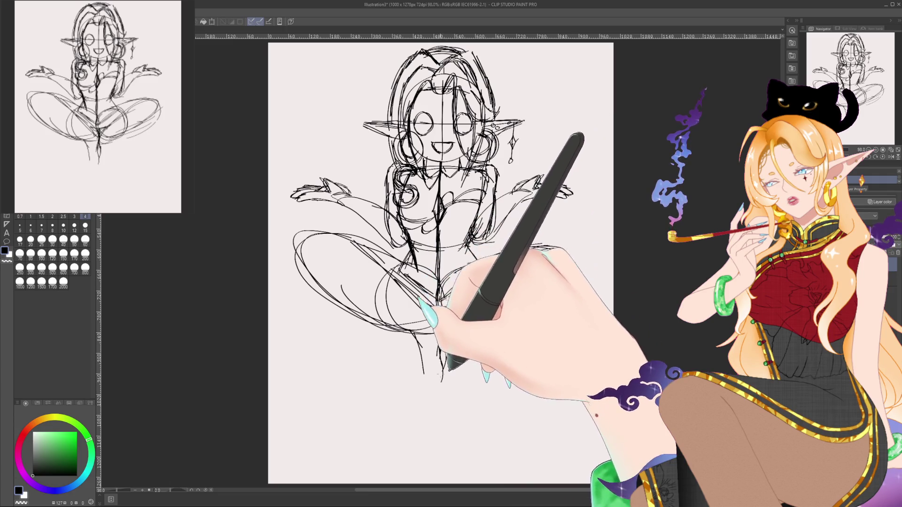
Step: Rough in knees and feet, erase stray leg lines at size 25, then sketch a box by the right foot
drag(425, 366, 428, 390)
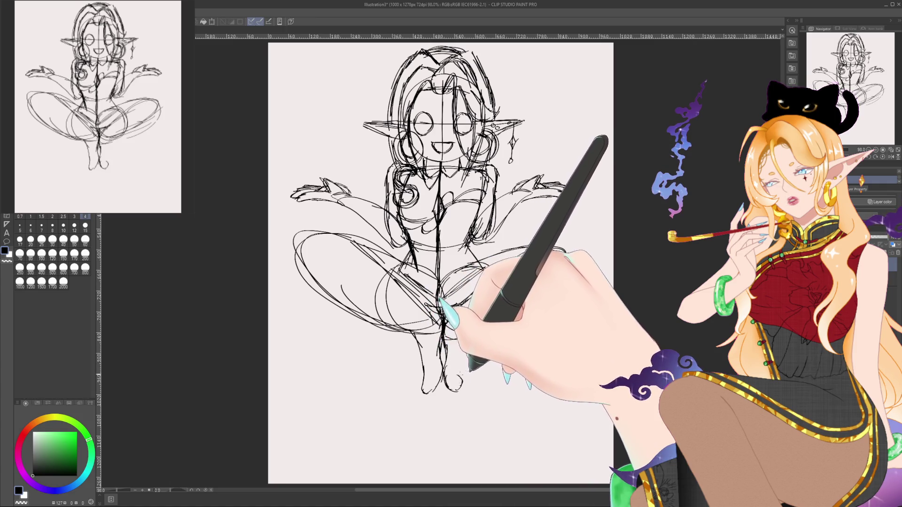
mouse_move(476, 345)
mouse_down()
mouse_move(517, 282)
mouse_move(505, 312)
mouse_up()
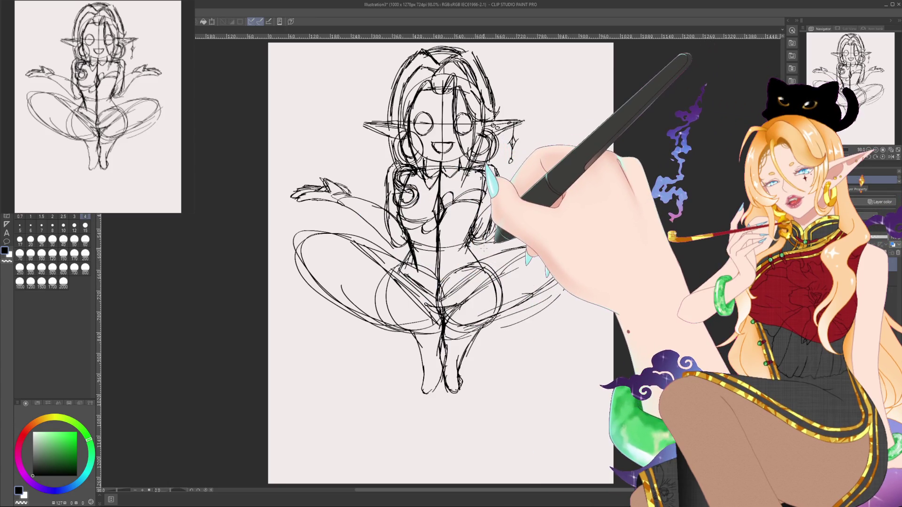
click(85, 225)
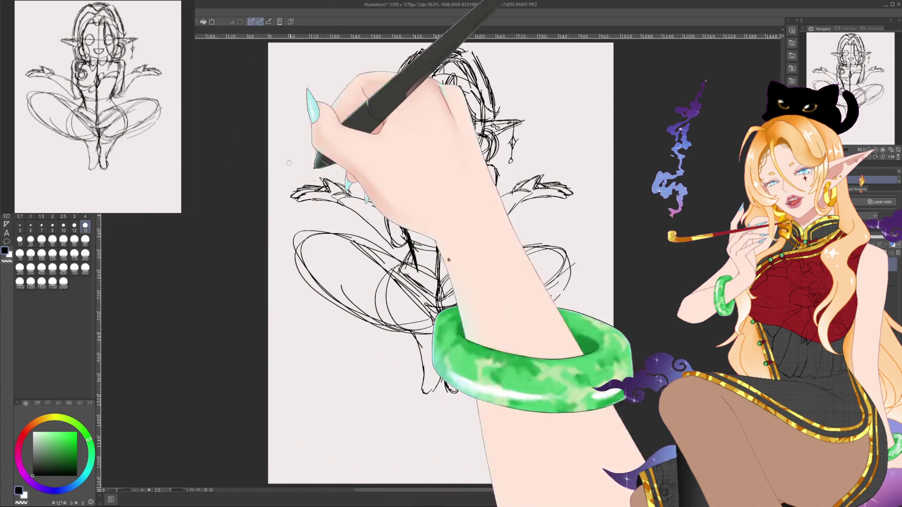
click(41, 239)
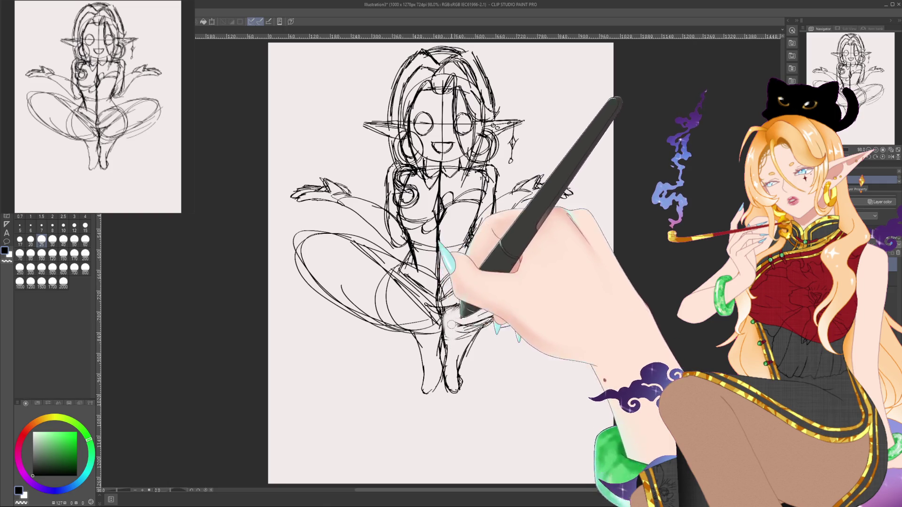
mouse_move(446, 324)
mouse_down()
mouse_move(472, 330)
mouse_move(504, 282)
mouse_move(515, 296)
mouse_up()
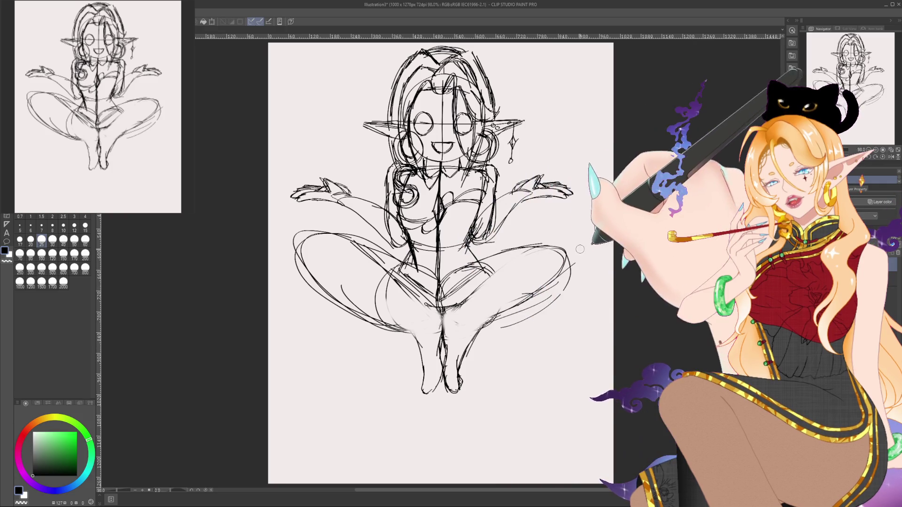
click(86, 216)
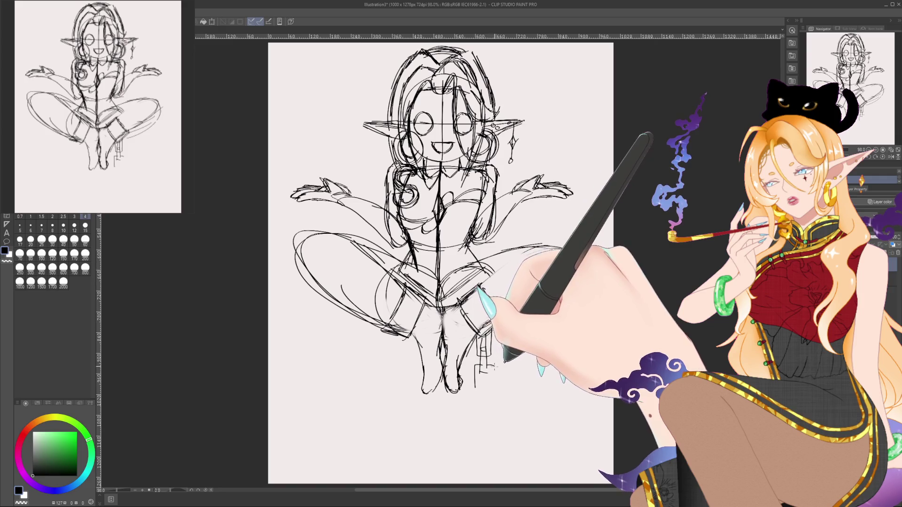
drag(475, 366, 491, 394)
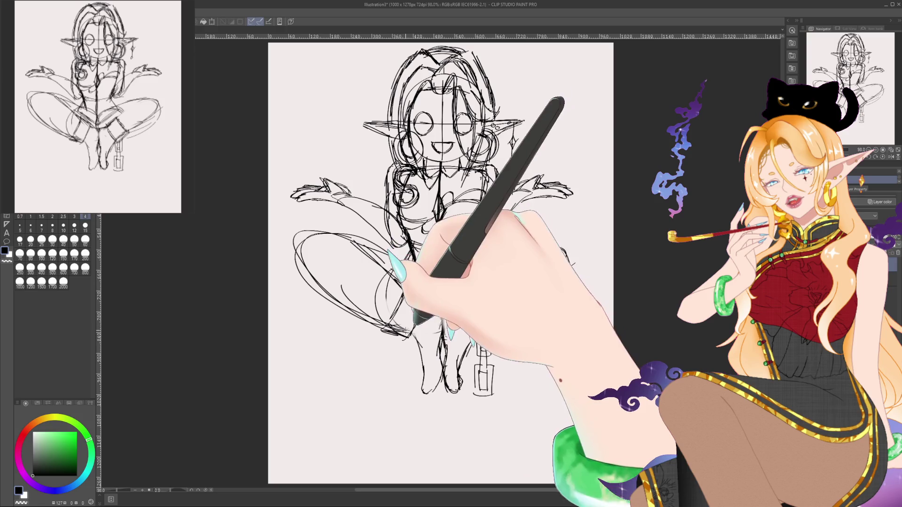
Step: Sketch a matching box ornament by the left foot and move the reference window aside
mouse_move(400, 339)
mouse_down()
mouse_move(402, 361)
mouse_move(412, 360)
mouse_move(409, 390)
mouse_move(417, 368)
mouse_move(415, 396)
mouse_up()
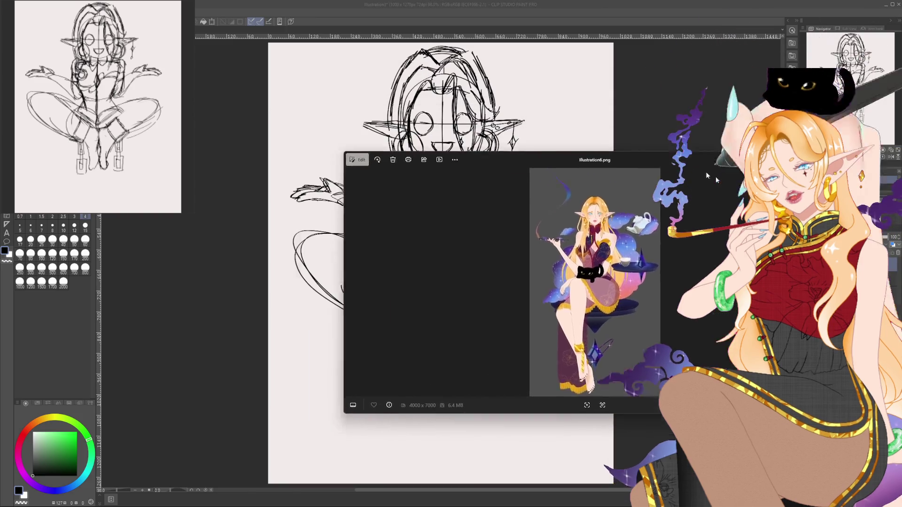
mouse_move(695, 160)
mouse_down()
mouse_move(876, 186)
mouse_move(871, 165)
mouse_move(534, 69)
mouse_move(261, 60)
mouse_move(205, 86)
mouse_move(1, 135)
mouse_up()
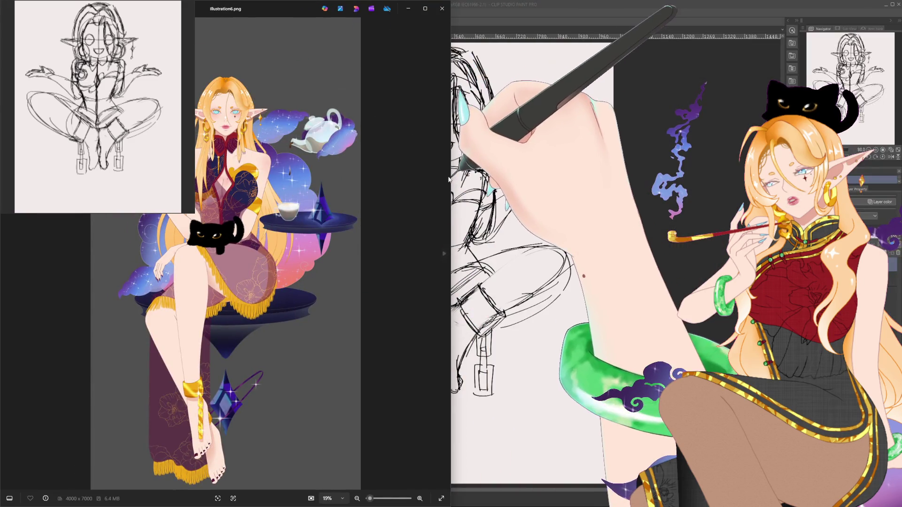
Step: Narrow the reference image window beside the canvas and switch between Photos and Clip Studio
drag(444, 134, 200, 164)
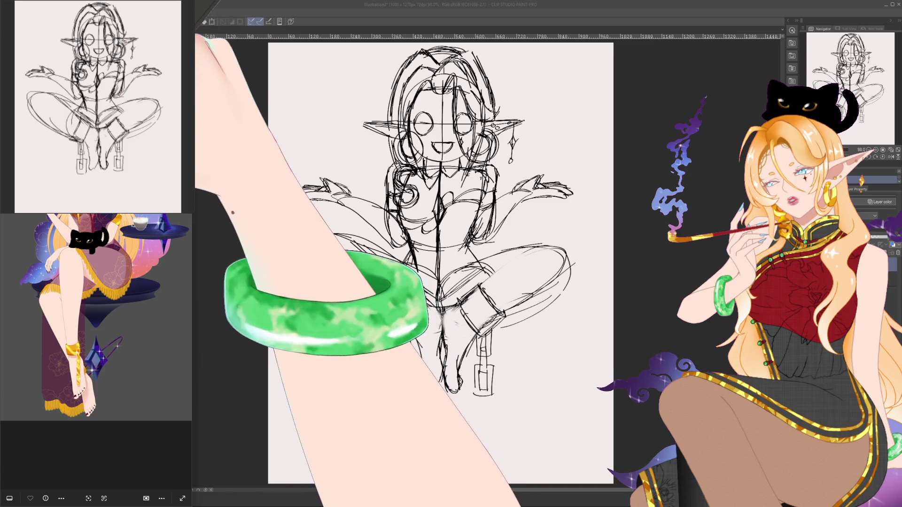
click(381, 252)
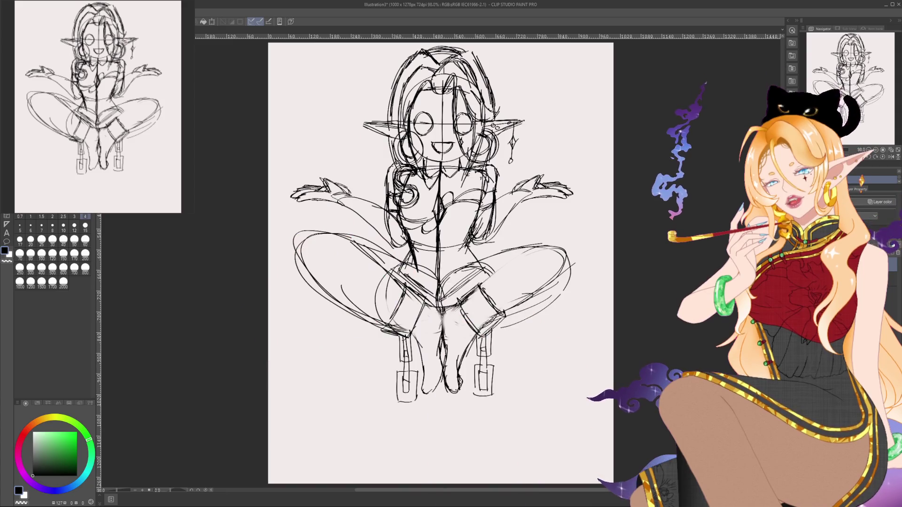
key(alt+Tab)
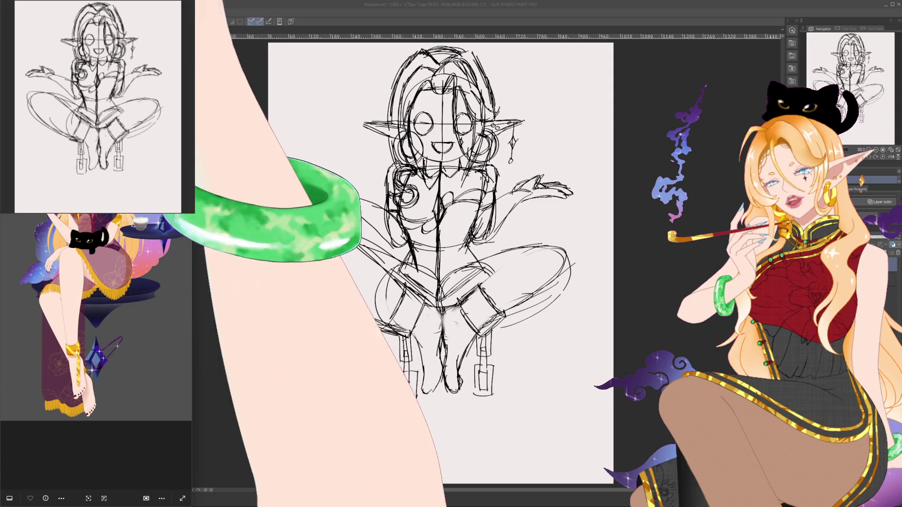
key(alt+Tab)
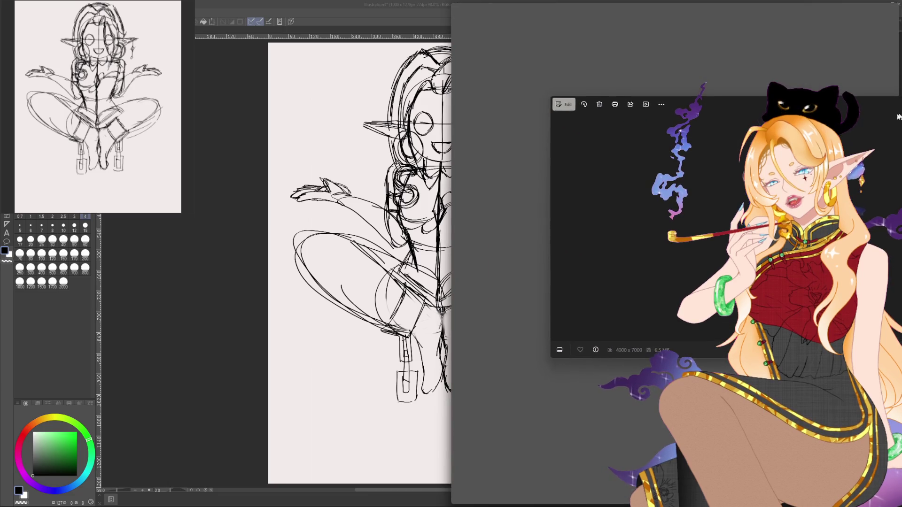
Step: Snap Photos to the right half and close the Illustration7, Ethereal Caramel and image2 references
mouse_move(846, 113)
mouse_down()
mouse_move(832, 114)
mouse_move(882, 120)
mouse_up()
key(Escape)
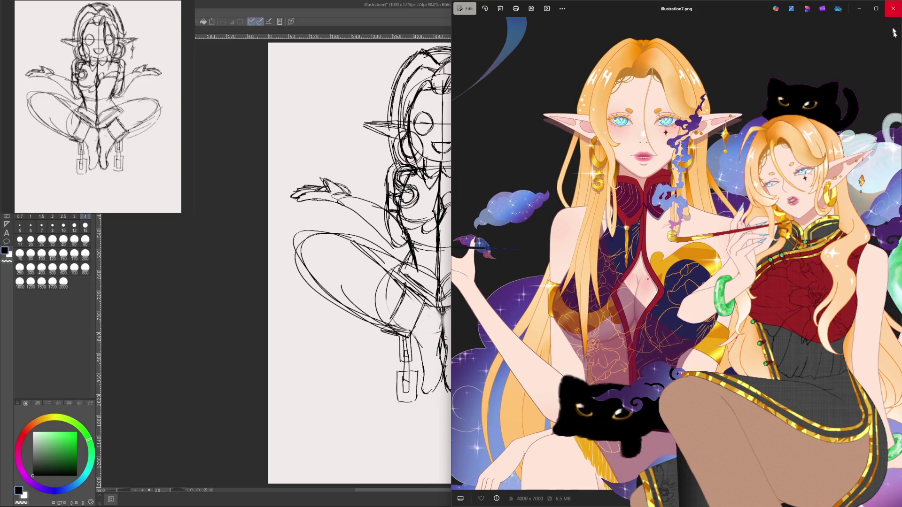
click(893, 9)
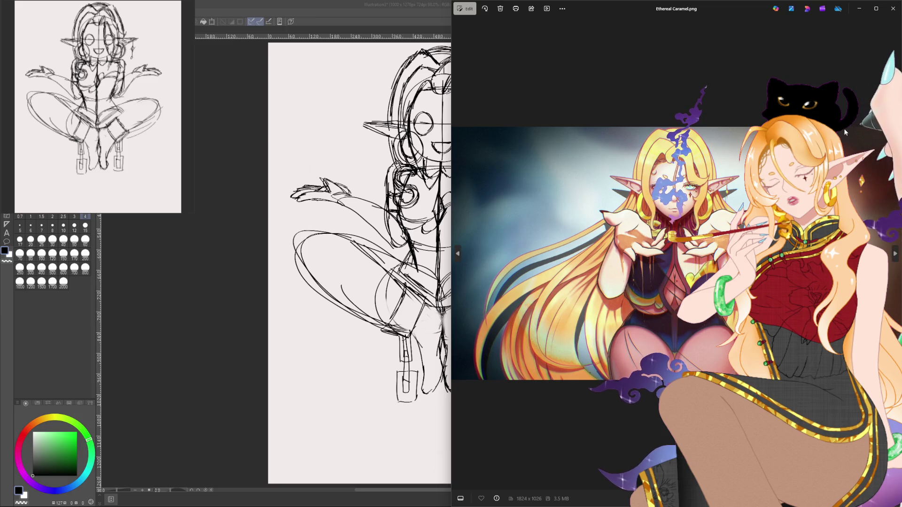
click(893, 9)
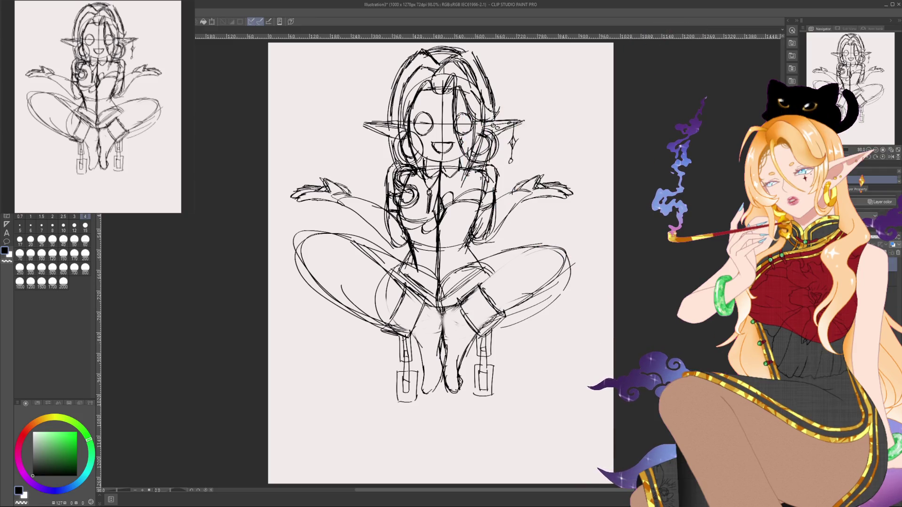
key(alt+Tab)
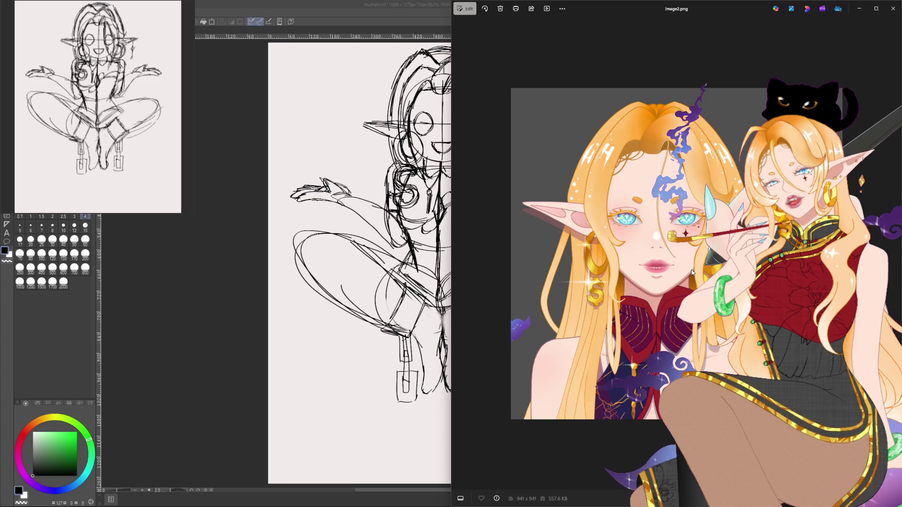
click(893, 9)
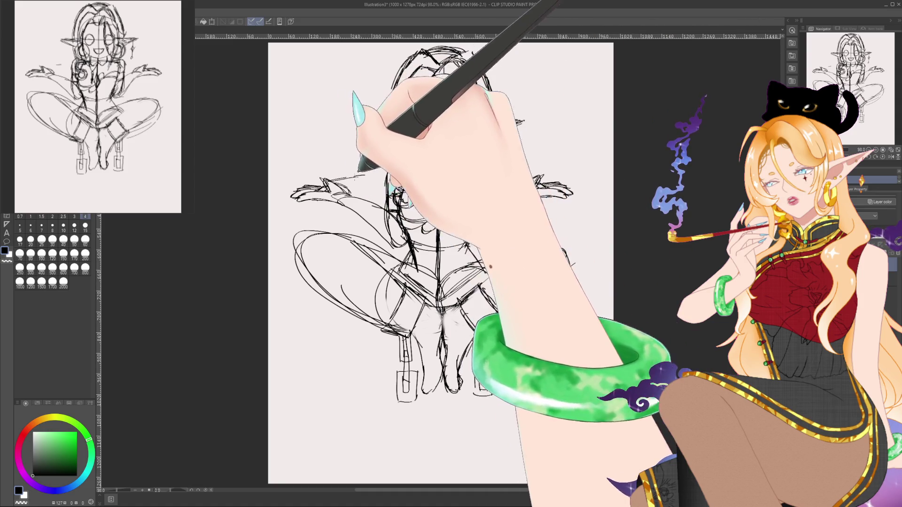
Step: Sketch the pipe in the left hand with curling smoke, close the right knee, and add strokes by the right arm
mouse_move(319, 180)
mouse_down()
mouse_move(292, 190)
mouse_move(321, 182)
mouse_move(298, 199)
mouse_move(292, 183)
mouse_move(278, 188)
mouse_move(301, 183)
mouse_up()
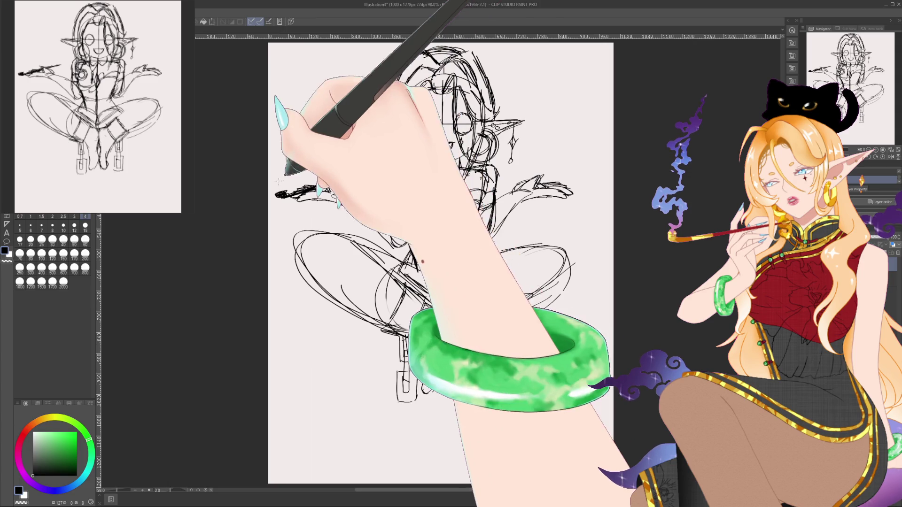
drag(283, 154, 276, 181)
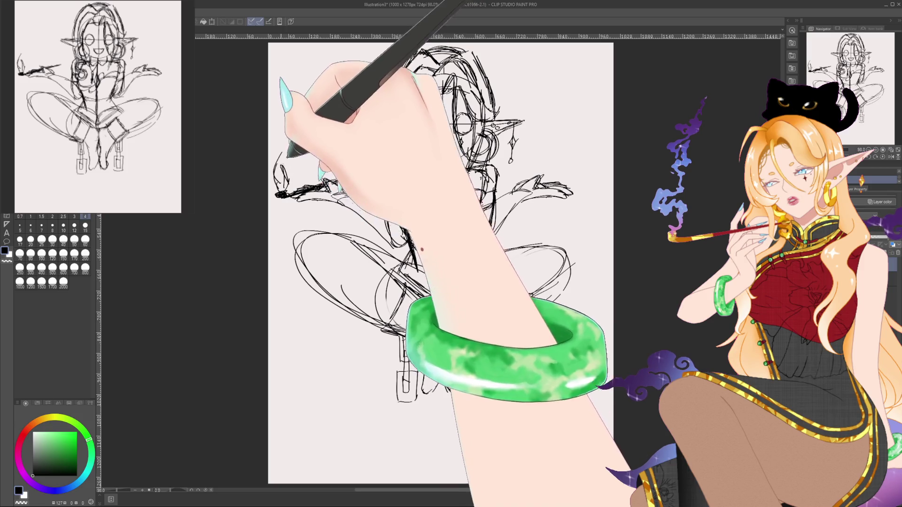
mouse_move(289, 158)
mouse_down()
mouse_move(335, 99)
mouse_move(310, 61)
mouse_up()
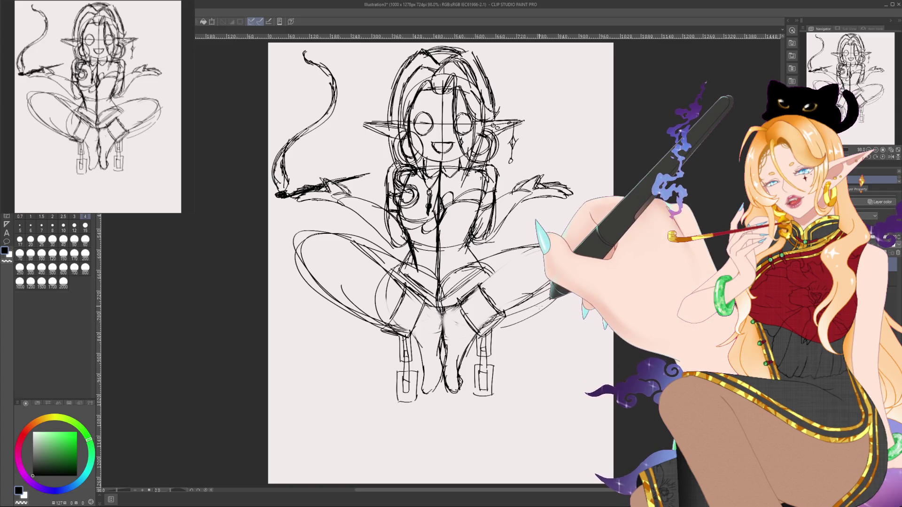
drag(540, 245, 555, 295)
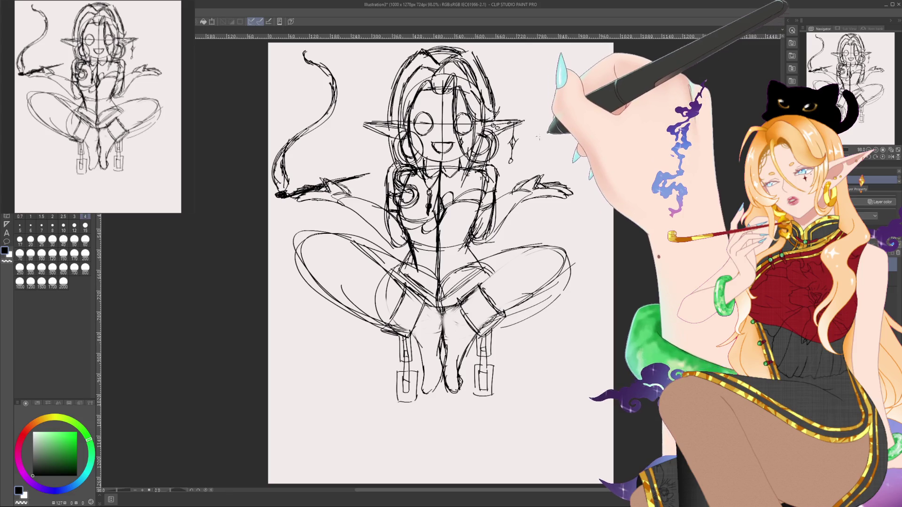
drag(535, 153, 541, 179)
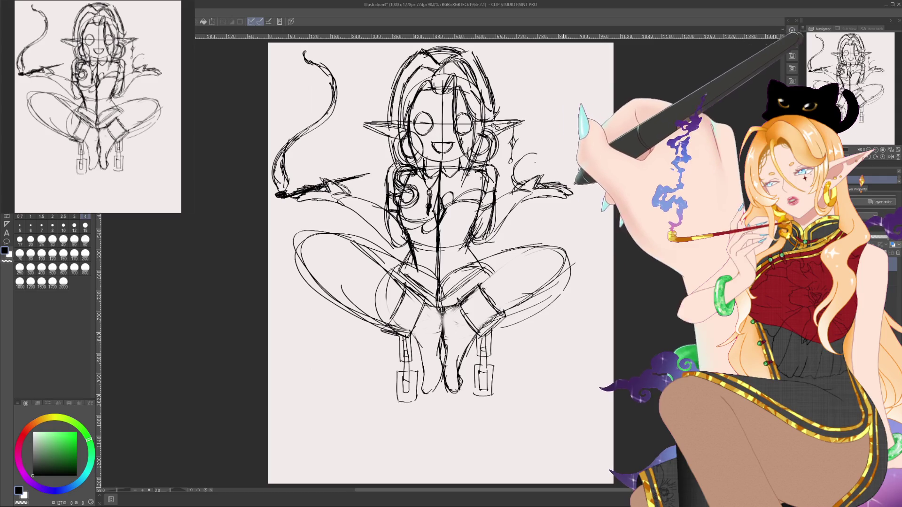
Step: Rough in the cat's body and a pointed ear above the right hand, switching between brush sizes
mouse_move(562, 156)
mouse_down()
mouse_move(541, 153)
mouse_move(572, 186)
mouse_up()
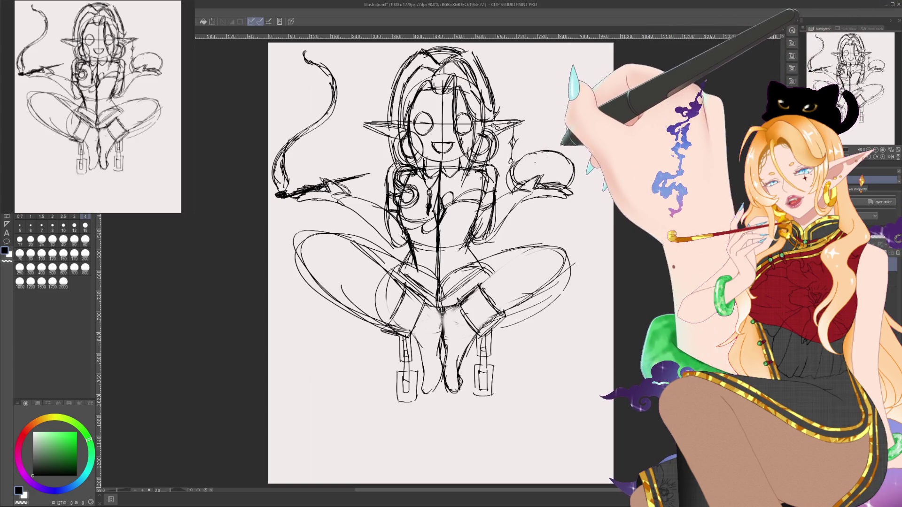
drag(520, 159, 539, 156)
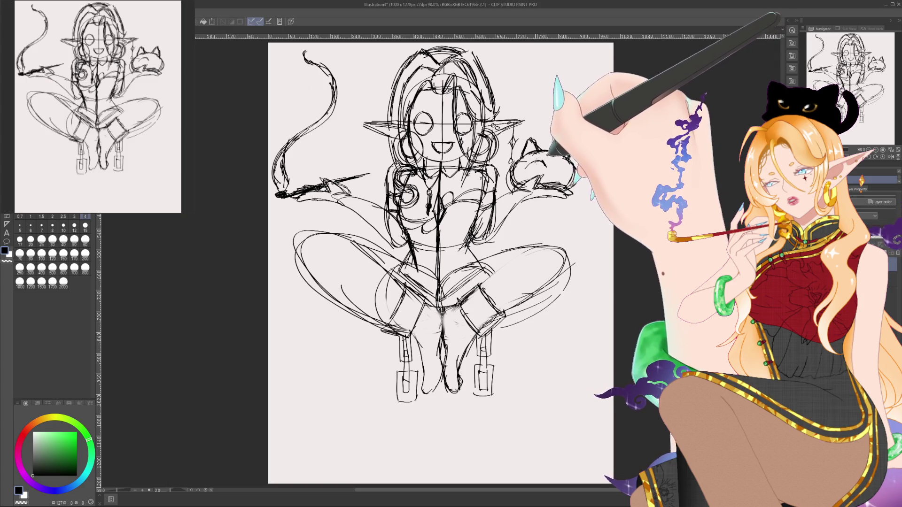
key(e)
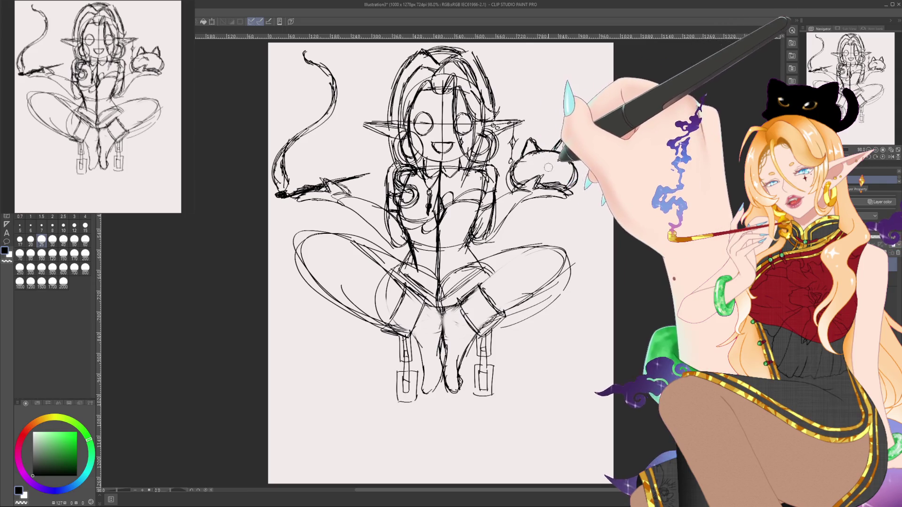
key(p)
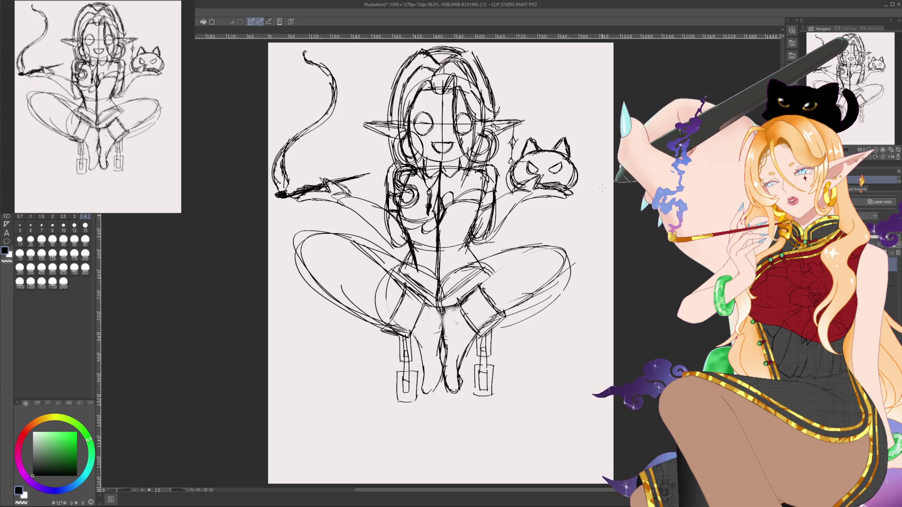
click(41, 239)
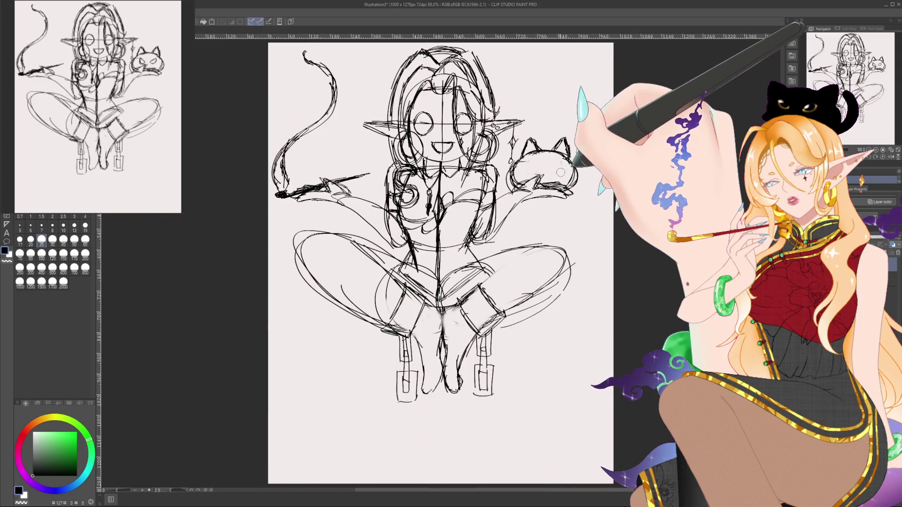
Step: Return to brush size 4, drag the whole sketch slightly lower, and fade the layer opacity to light grey
click(85, 216)
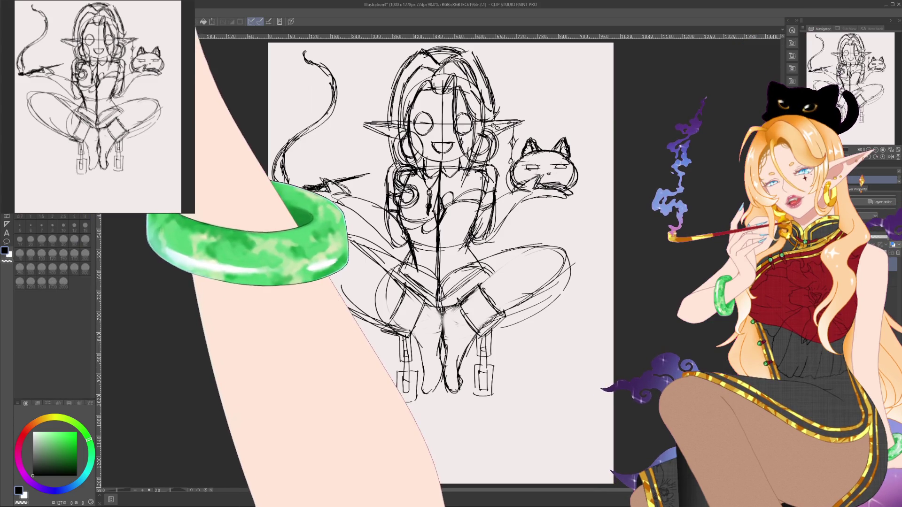
mouse_move(641, 221)
mouse_down()
mouse_move(645, 249)
mouse_move(658, 247)
mouse_up()
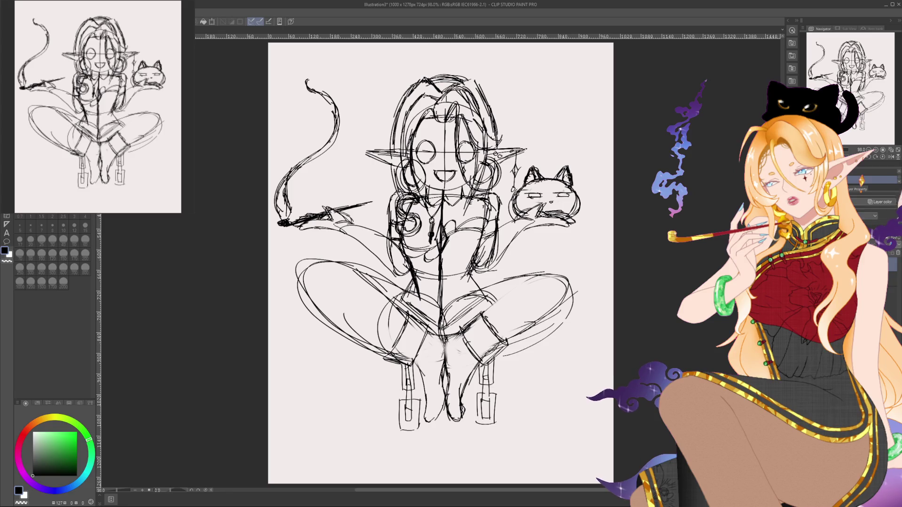
drag(883, 223, 857, 223)
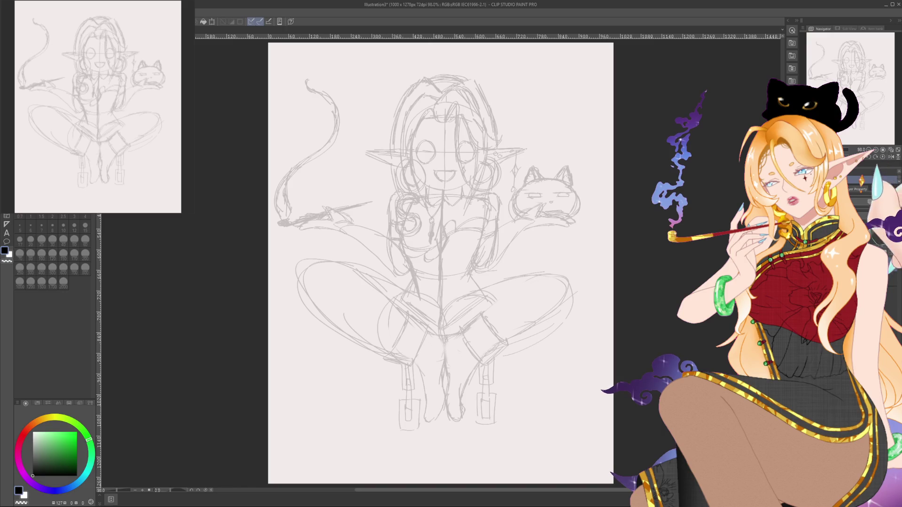
Step: Prepare a layer for inking, then rotate and zoom the canvas onto the girl's face
key(p)
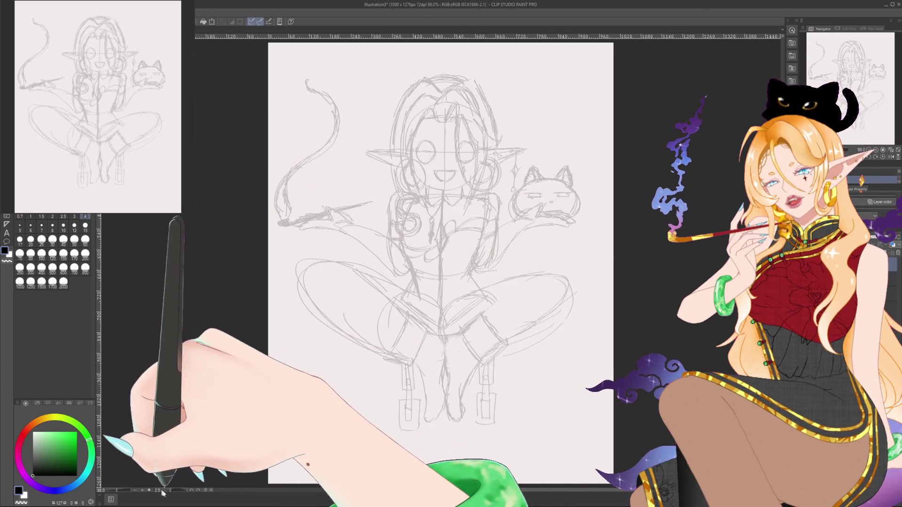
drag(179, 491, 171, 491)
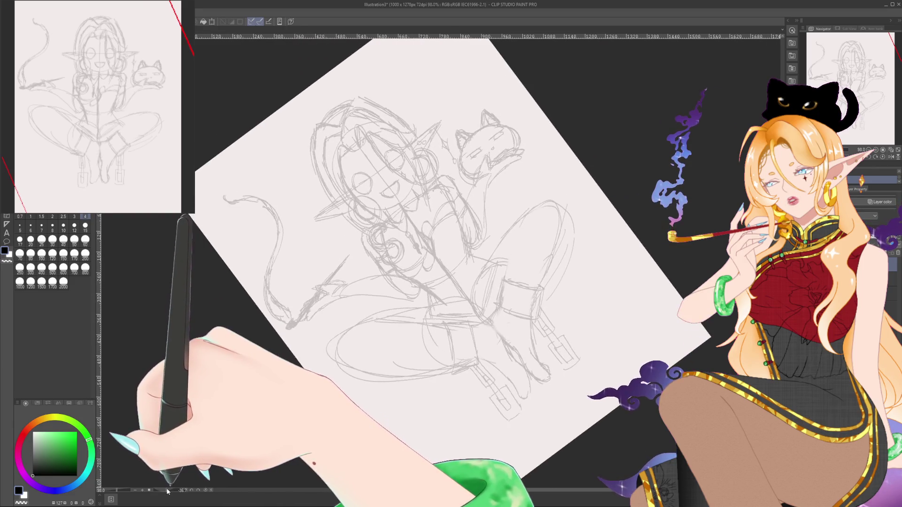
scroll(517, 117, up, 5)
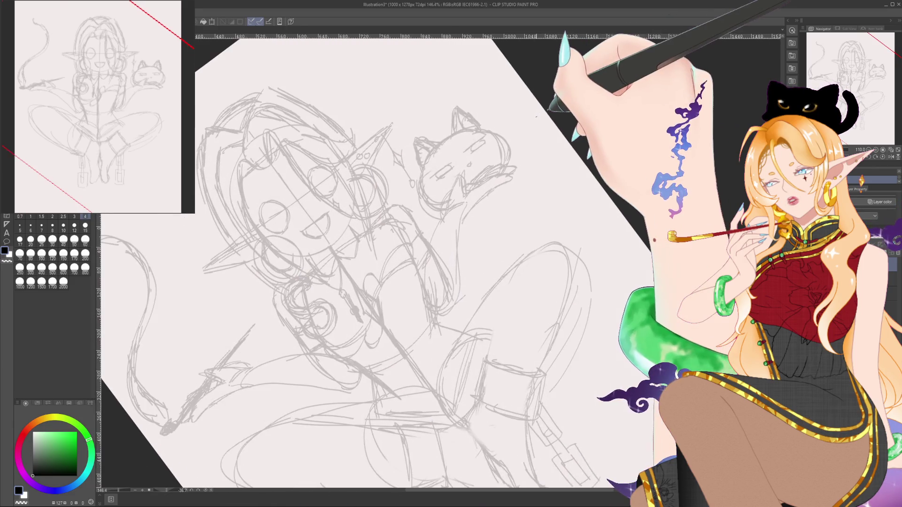
mouse_move(501, 126)
mouse_down()
mouse_move(402, 332)
mouse_move(493, 373)
mouse_move(400, 214)
mouse_up()
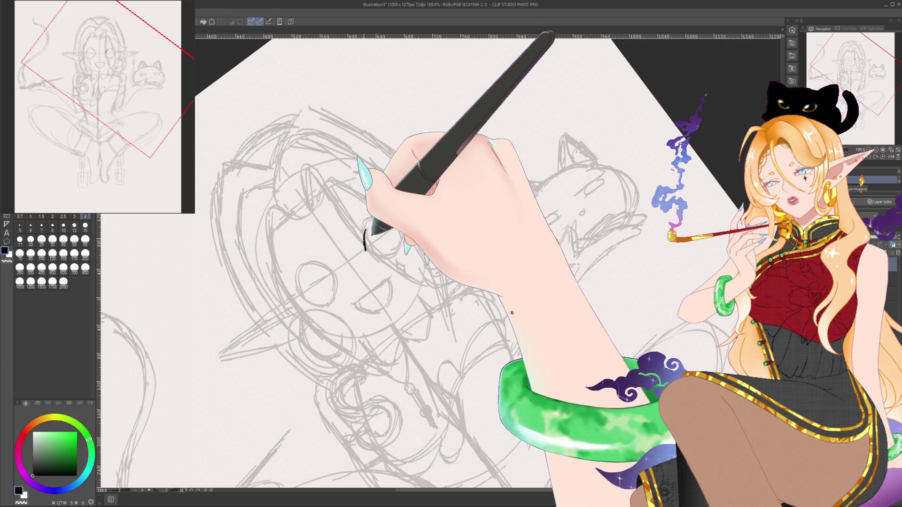
Step: Ink curved lid lines and a lash flick on both eyes, then turn the canvas upright
mouse_move(366, 251)
mouse_down()
mouse_move(369, 230)
mouse_move(389, 218)
mouse_up()
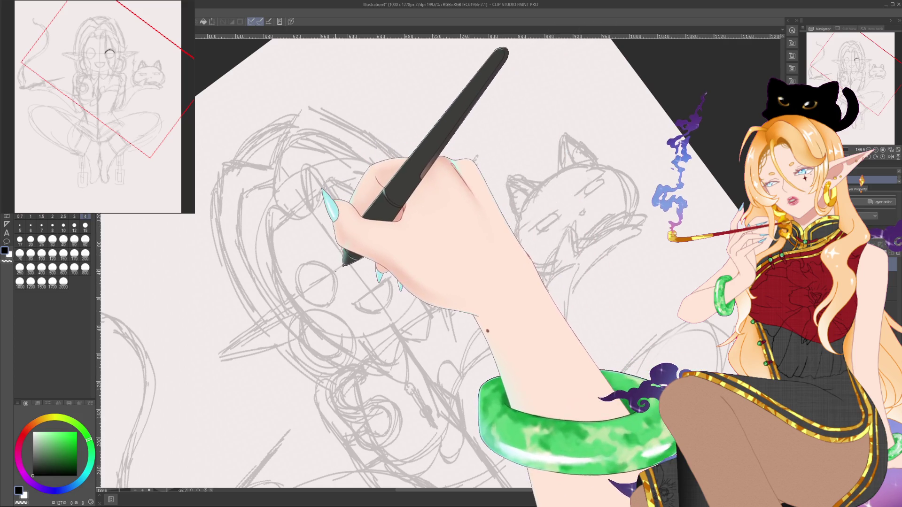
drag(299, 298, 338, 269)
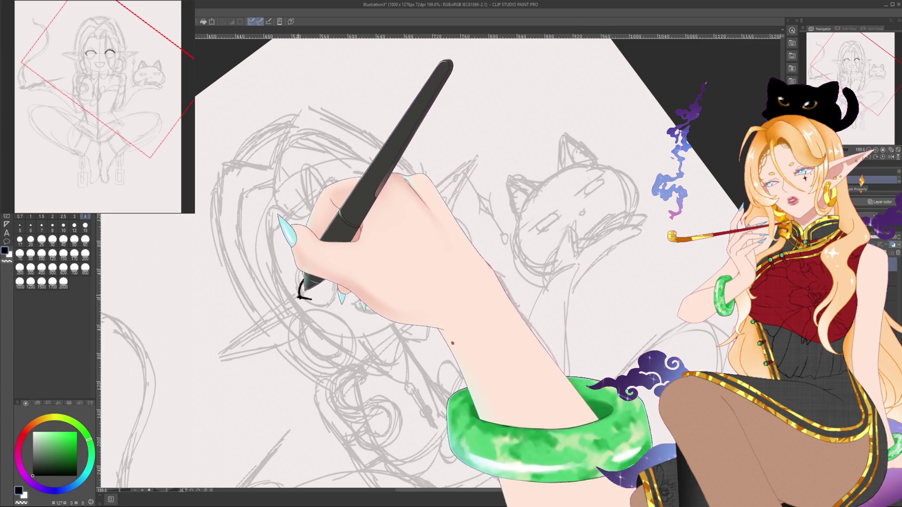
drag(299, 297, 315, 296)
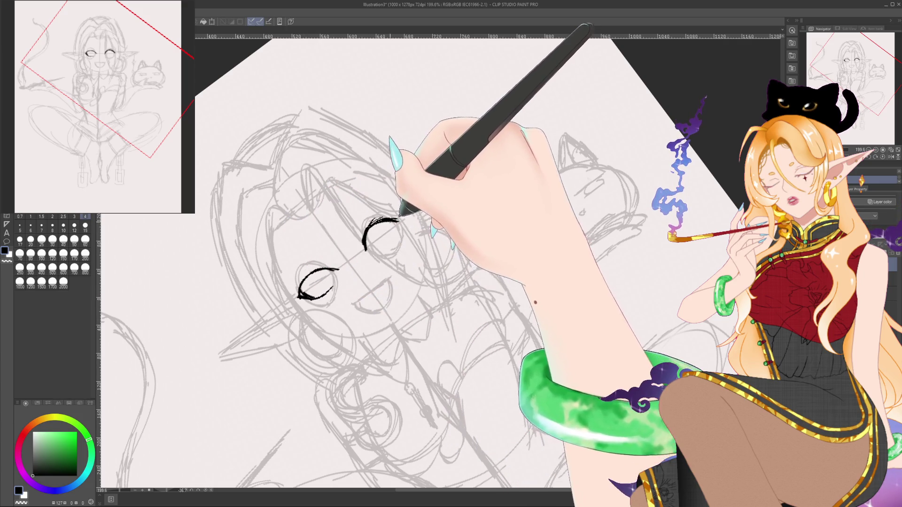
mouse_move(398, 221)
mouse_down()
mouse_move(400, 234)
mouse_move(368, 248)
mouse_move(401, 220)
mouse_up()
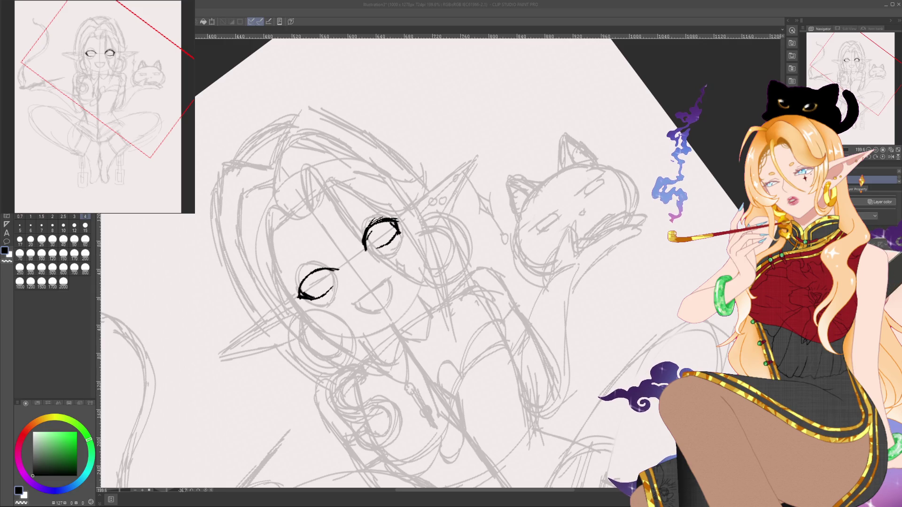
key(ctrl+at)
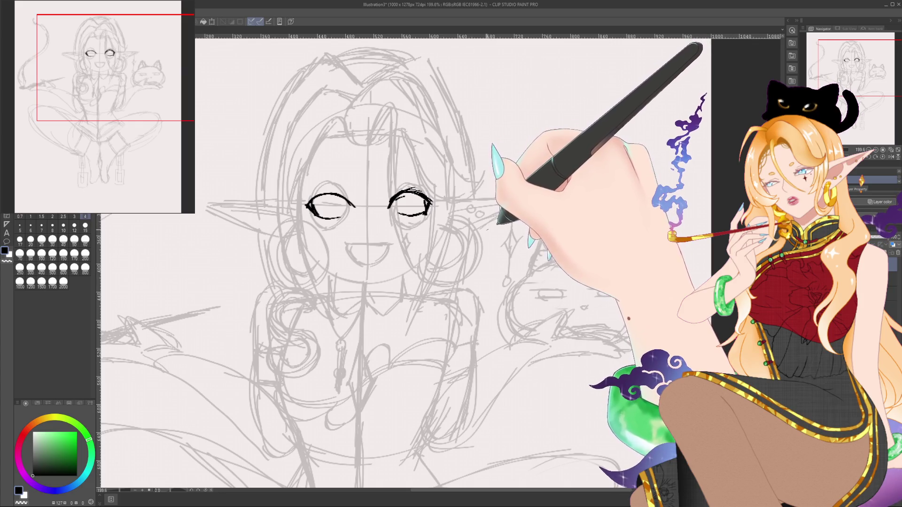
Step: Ink lid lines on both eyes and iris circles inside them
drag(390, 208, 411, 190)
drag(398, 215, 428, 210)
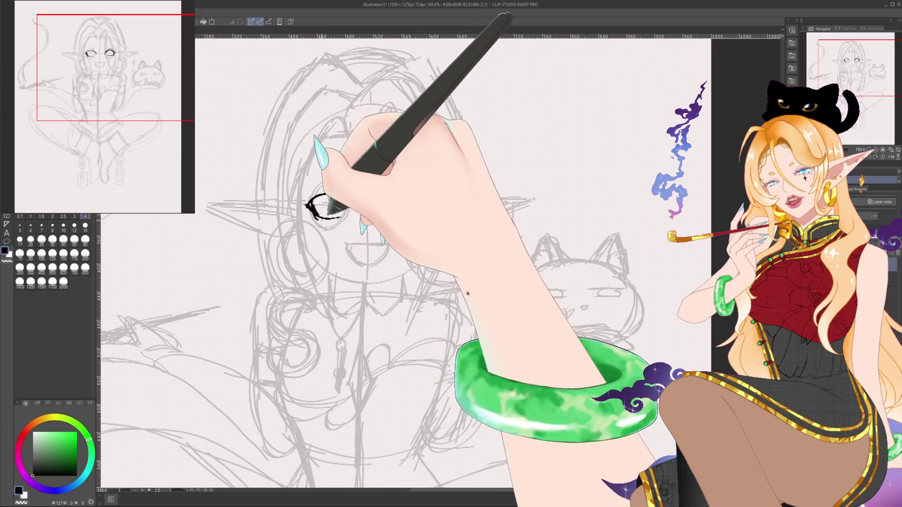
mouse_move(324, 197)
mouse_down()
mouse_move(317, 217)
mouse_move(328, 218)
mouse_up()
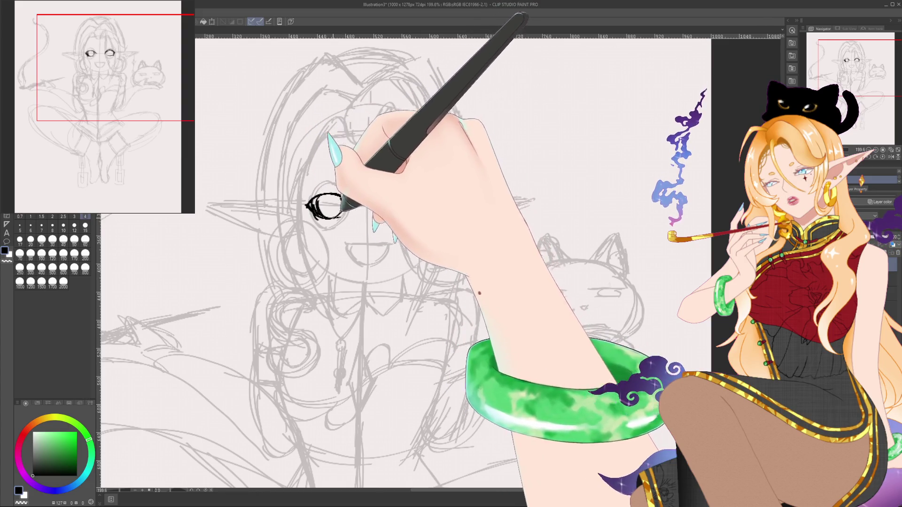
drag(410, 195, 408, 217)
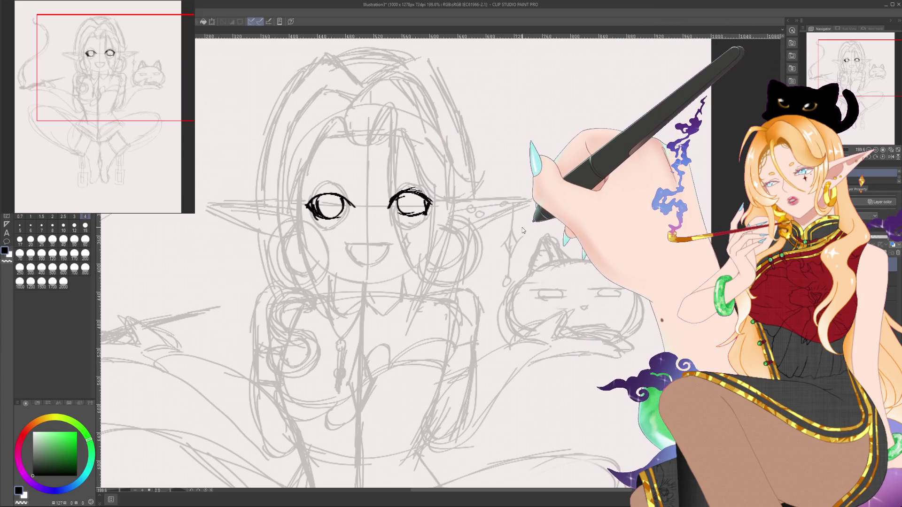
Step: Undo the iris circles and eye outlines, then ink a small brow arc above the right eye
key(ctrl+z)
key(ctrl+z)
key(ctrl+z)
key(ctrl+z)
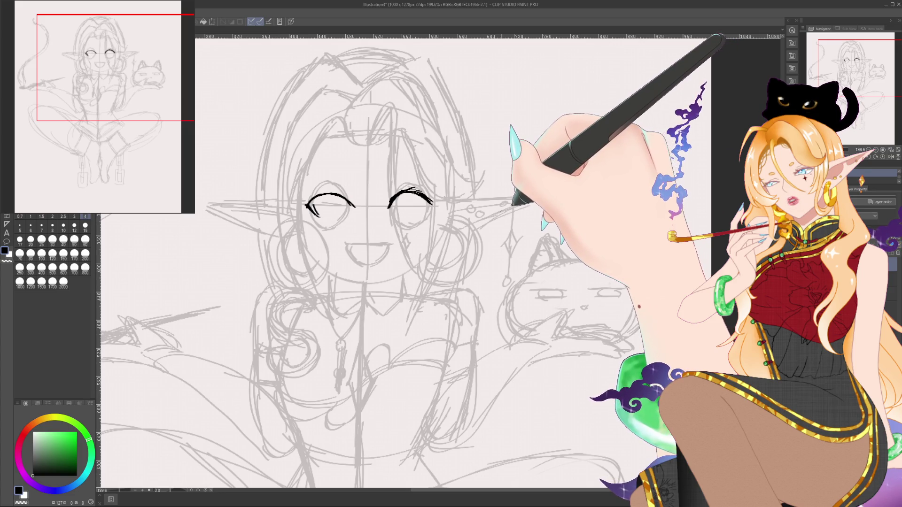
key(ctrl+z)
key(ctrl+z)
key(ctrl+z)
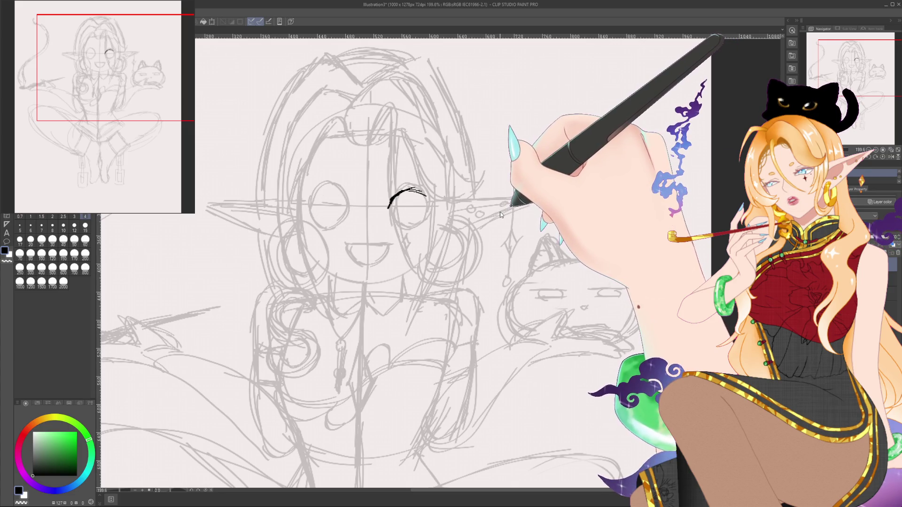
key(ctrl+z)
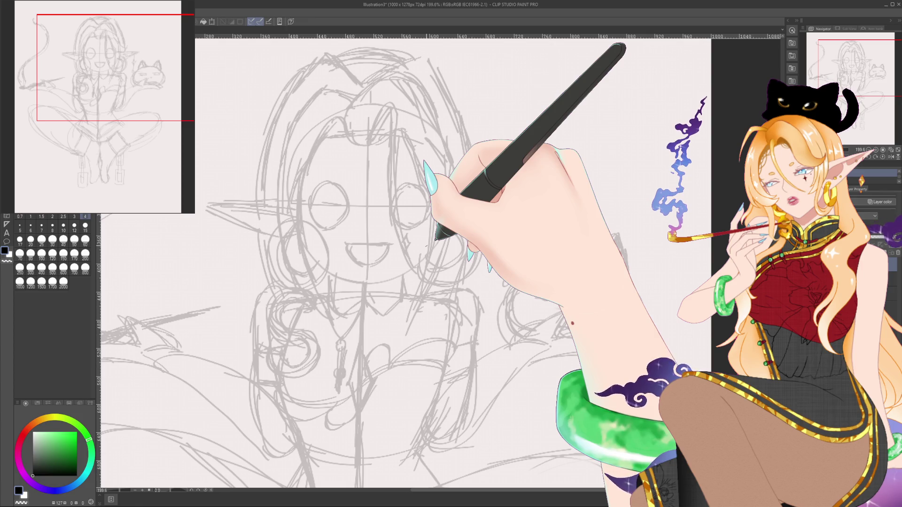
drag(403, 173, 341, 175)
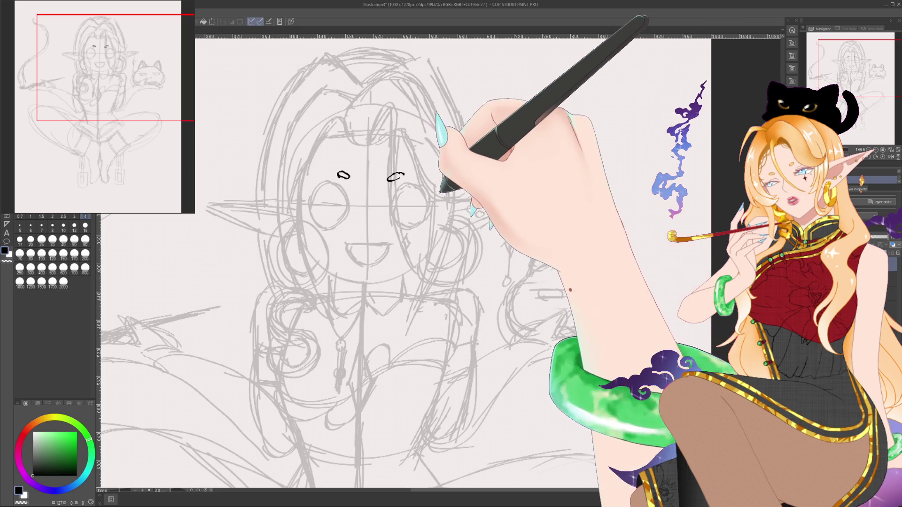
Step: Try lid and brow strokes around both eyes, undoing the ones that don't work
drag(393, 196, 433, 202)
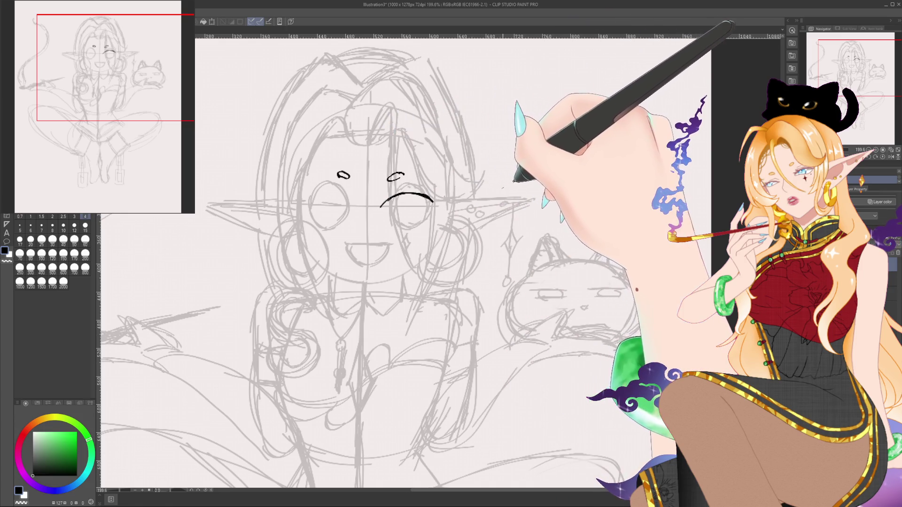
mouse_move(356, 205)
mouse_down()
mouse_move(324, 193)
mouse_move(339, 174)
mouse_up()
key(ctrl+z)
drag(388, 180, 404, 175)
key(ctrl+z)
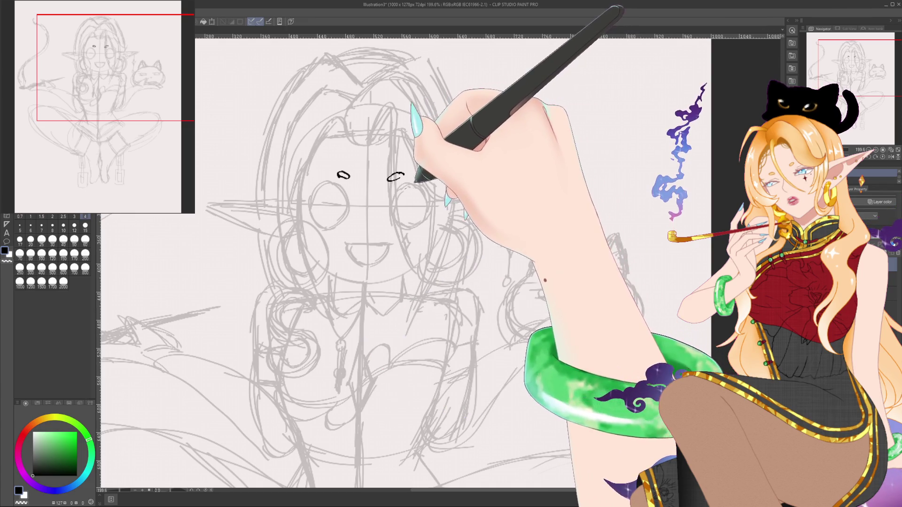
Step: Ink the right eye's thickened upper lid and a bold round outline for it
drag(391, 191, 429, 193)
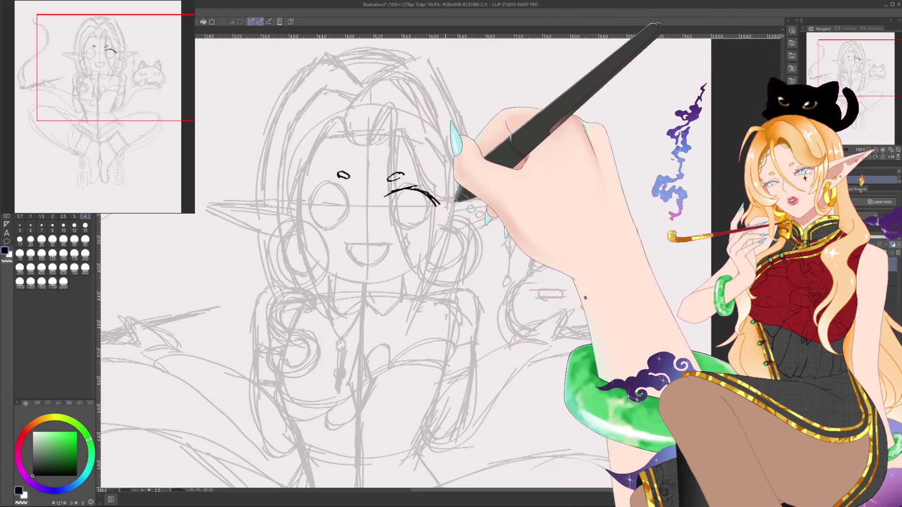
drag(439, 205, 419, 182)
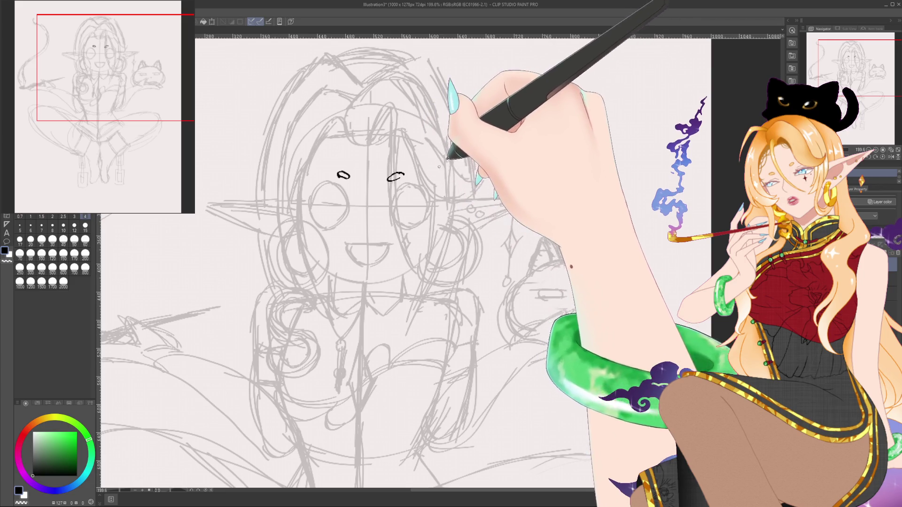
mouse_move(400, 187)
mouse_down()
mouse_move(395, 207)
mouse_move(411, 224)
mouse_move(426, 197)
mouse_up()
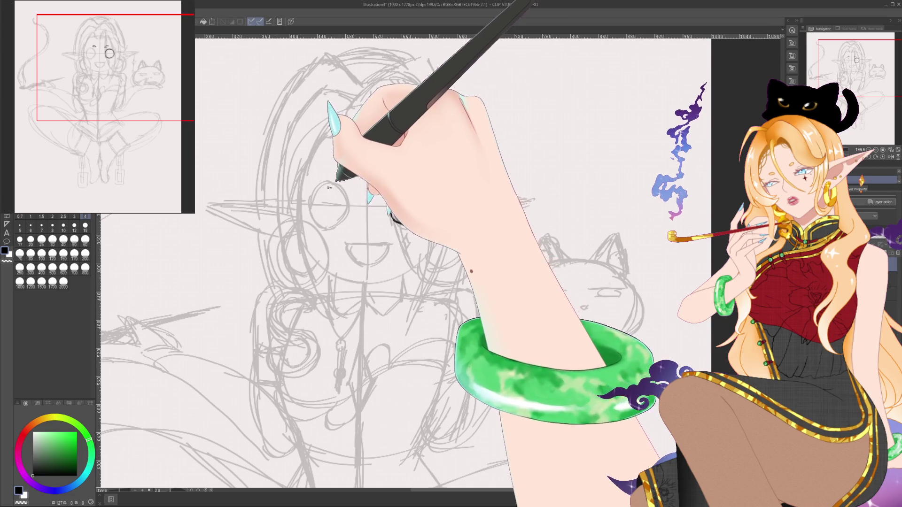
Step: Ink the left eye's round outline, a brow arc, and heavy lid strokes over the right eye
mouse_move(320, 190)
mouse_down()
mouse_move(324, 214)
mouse_move(321, 190)
mouse_move(348, 176)
mouse_up()
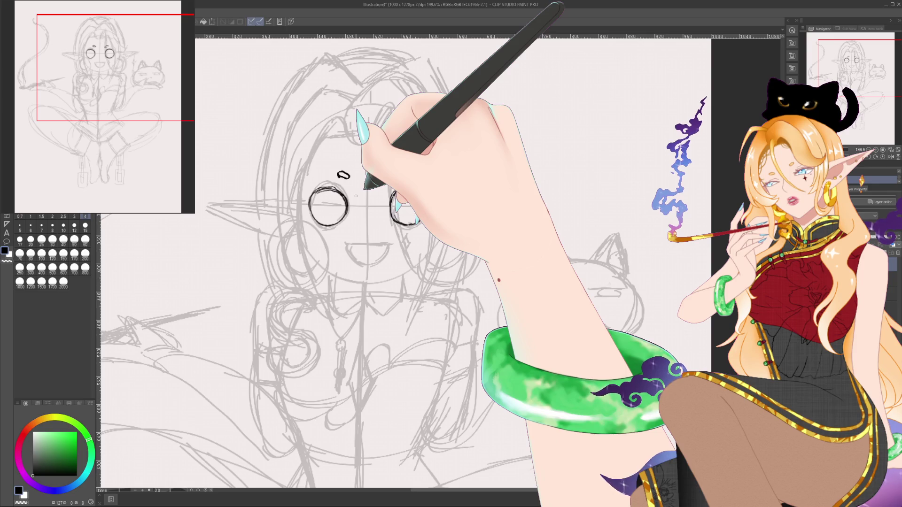
drag(388, 180, 404, 175)
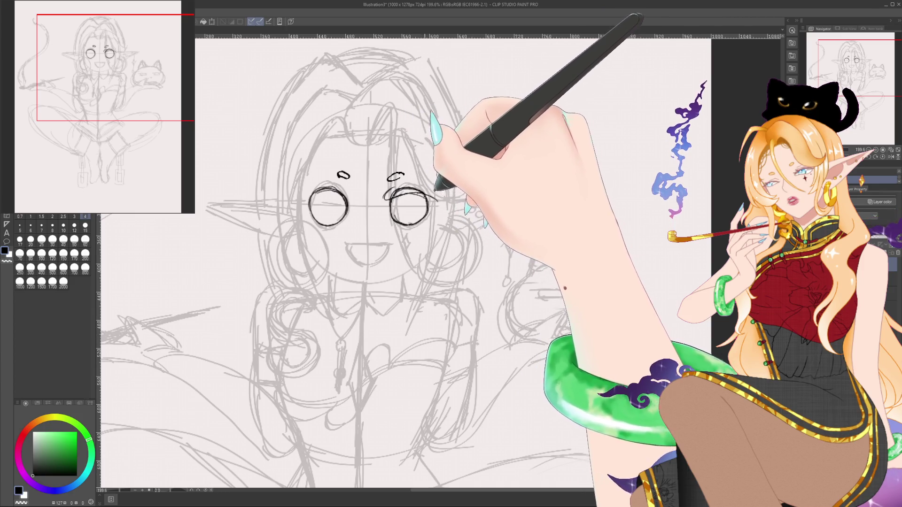
mouse_move(383, 197)
mouse_down()
mouse_move(423, 187)
mouse_move(438, 200)
mouse_up()
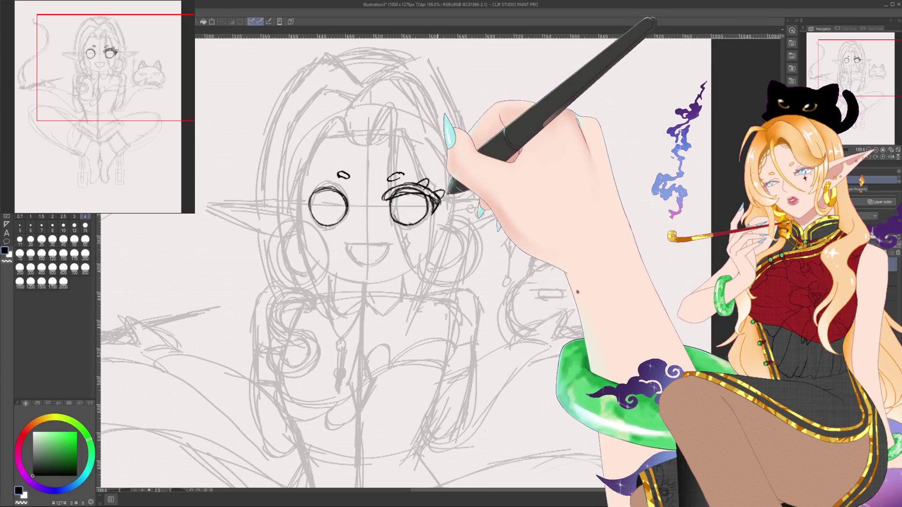
Step: Extend the right eye's lashes, draw a four-pointed star pupil in the left eye, and start a practice eye beside the sketch
drag(437, 186, 444, 193)
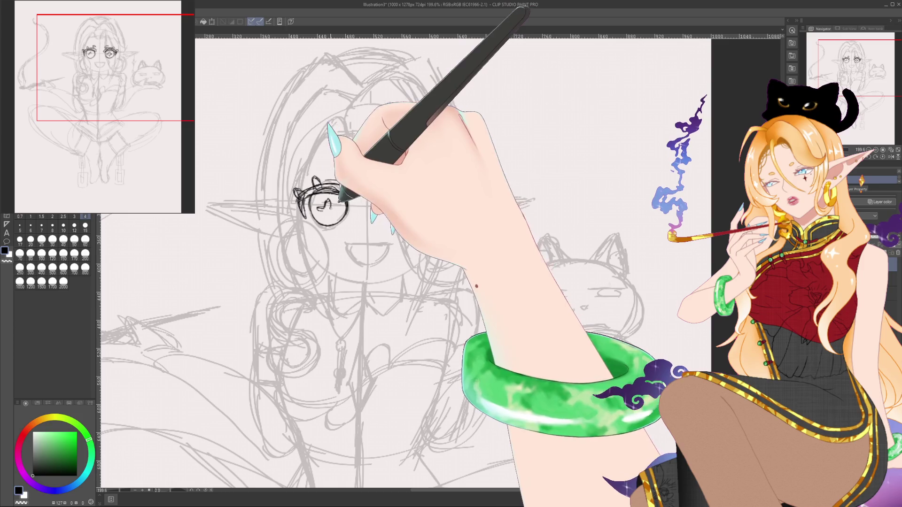
mouse_move(327, 201)
mouse_down()
mouse_move(328, 217)
mouse_move(336, 209)
mouse_up()
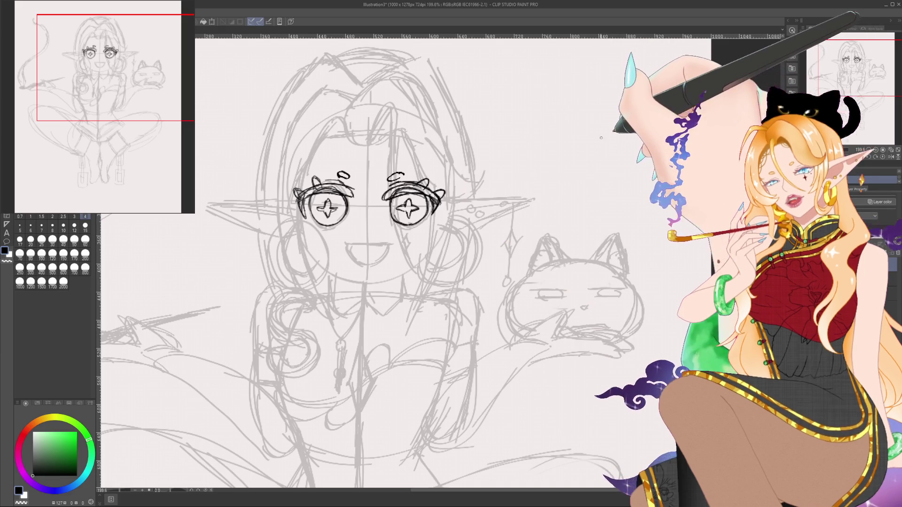
mouse_move(598, 140)
mouse_down()
mouse_move(644, 134)
mouse_move(632, 147)
mouse_up()
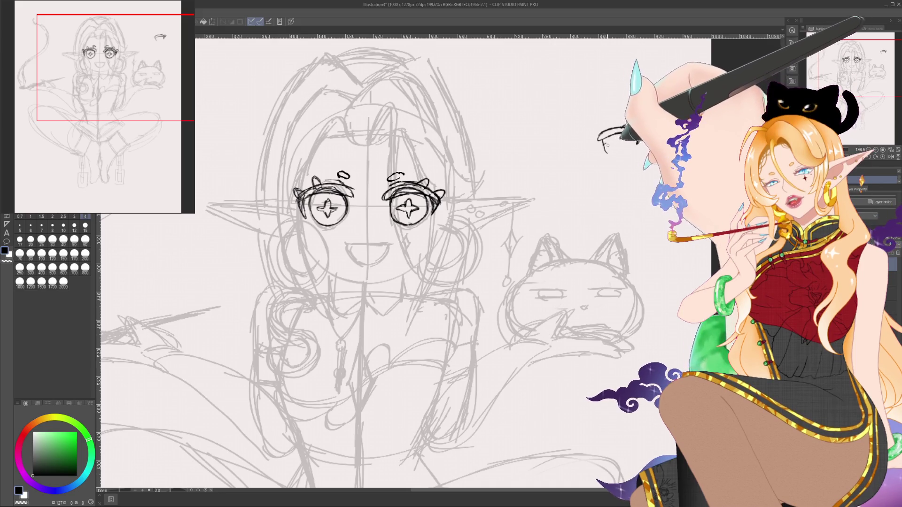
Step: Close the practice eye's outline, compare versions with undo and redo, then undo its loops away
mouse_move(610, 146)
mouse_down()
mouse_move(625, 128)
mouse_move(639, 150)
mouse_up()
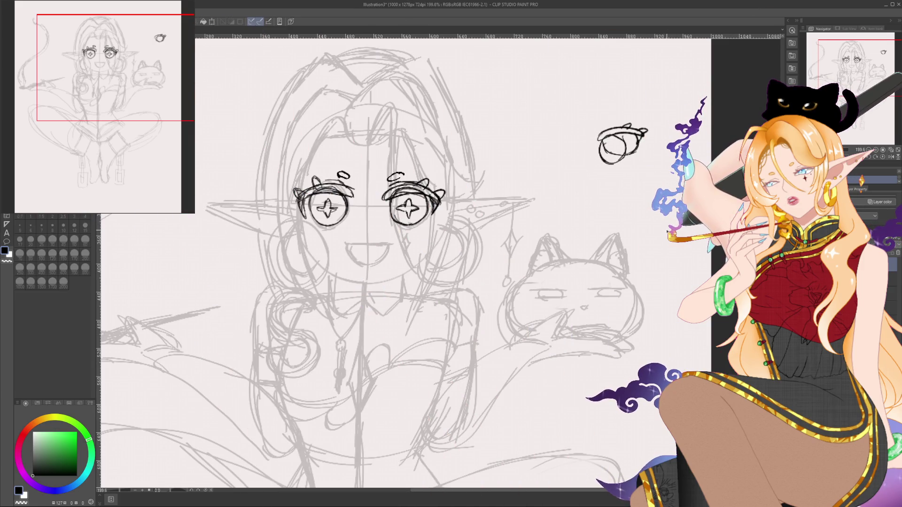
key(ctrl+z)
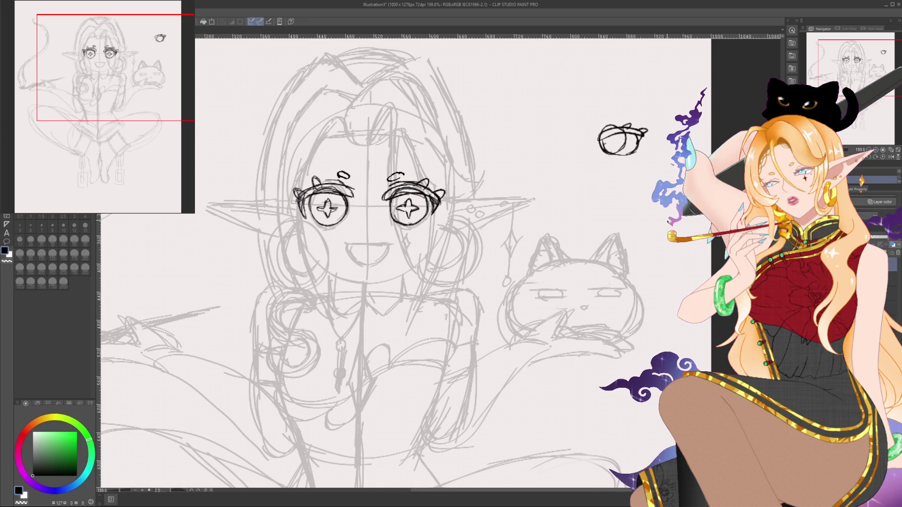
key(ctrl+z)
key(ctrl+y)
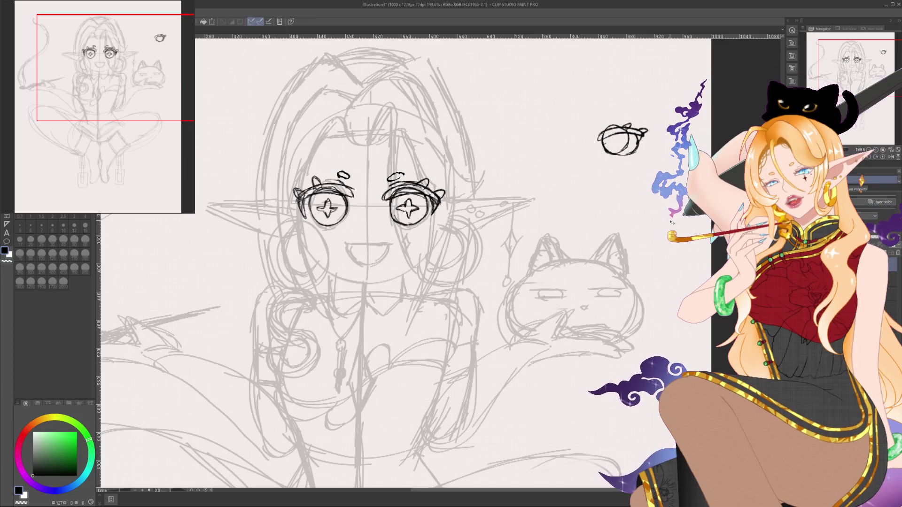
key(ctrl+z)
key(ctrl+y)
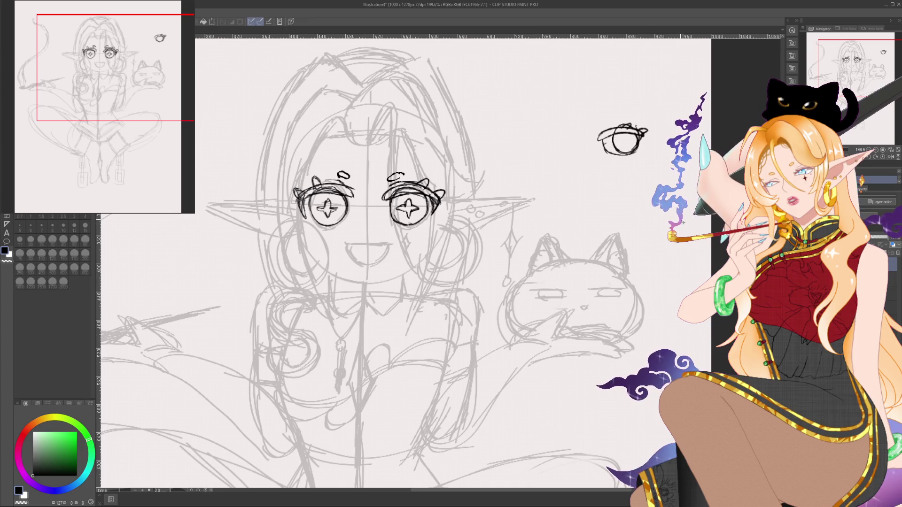
key(ctrl+y)
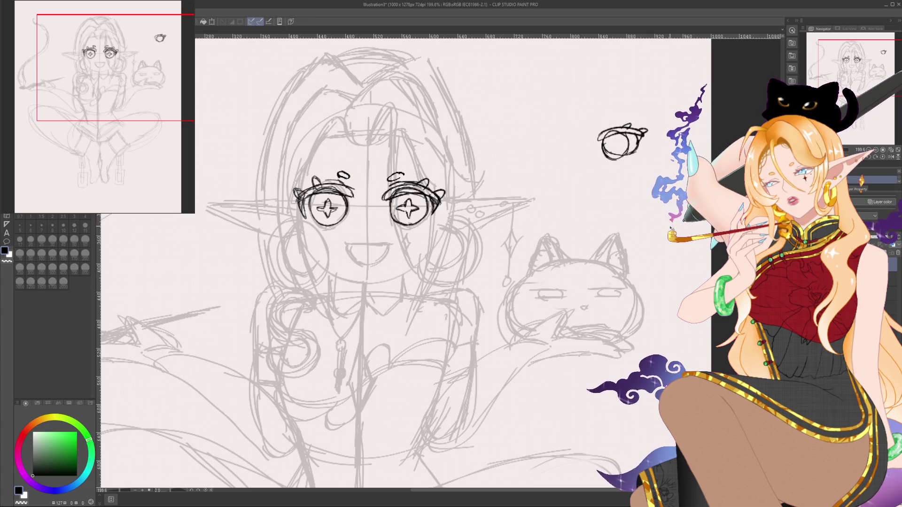
key(ctrl+z)
key(ctrl+z)
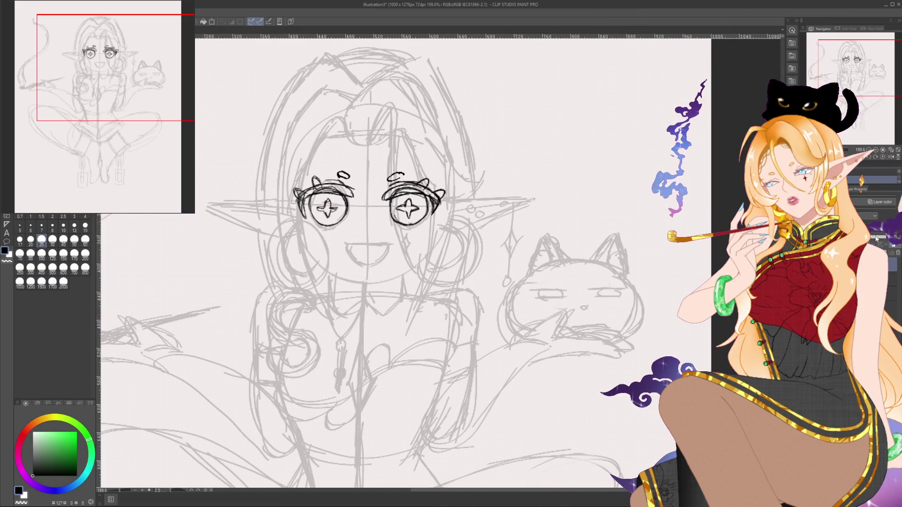
Step: Lower the ink layer's opacity so the eye linework fades to light grey
drag(884, 180, 863, 180)
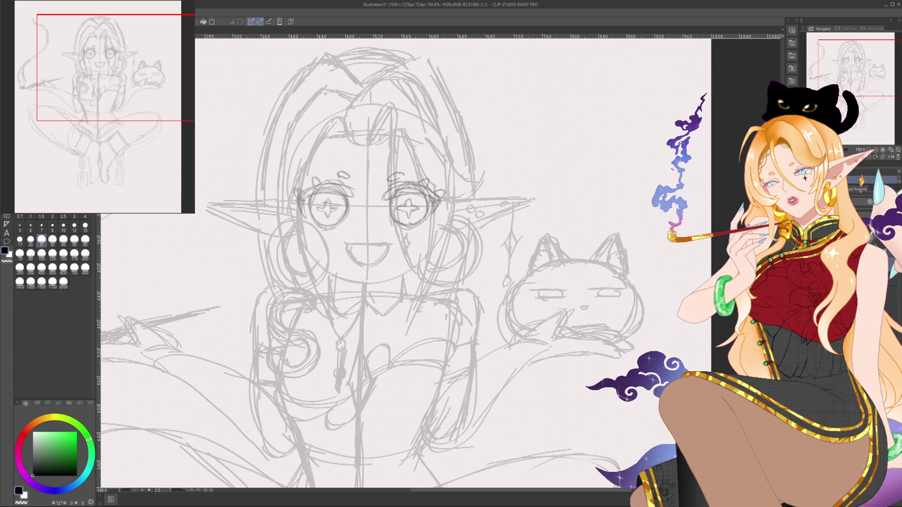
Step: Set the brush size to 4
click(85, 226)
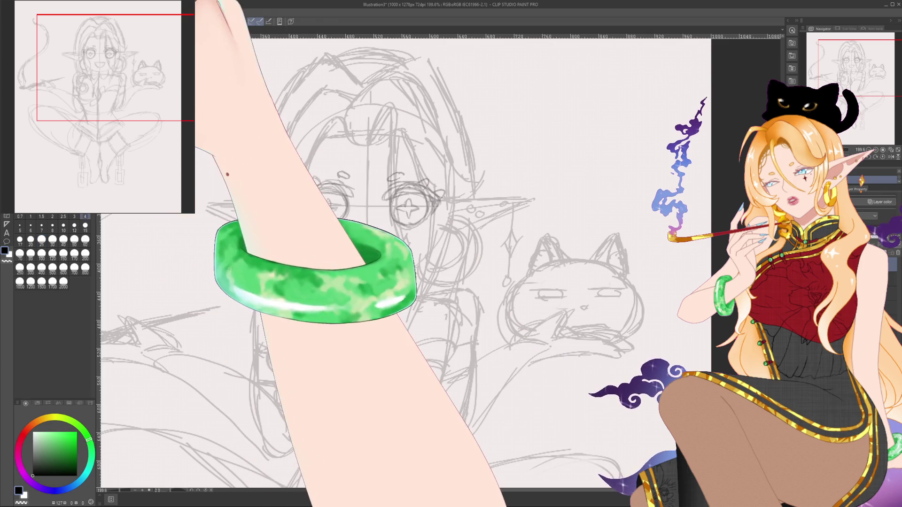
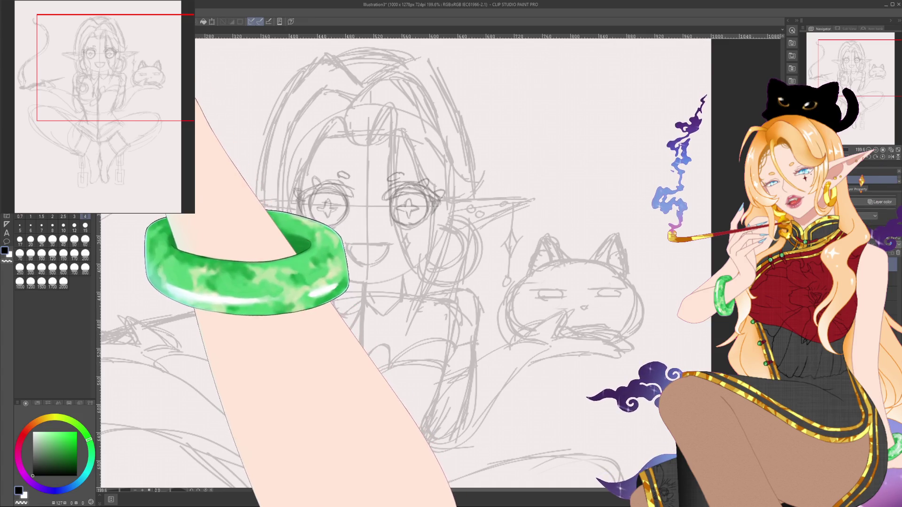
Step: Refine the star-eye sketch, place a vertical symmetry ruler down the face centre, and rotate the canvas
key(bracketleft)
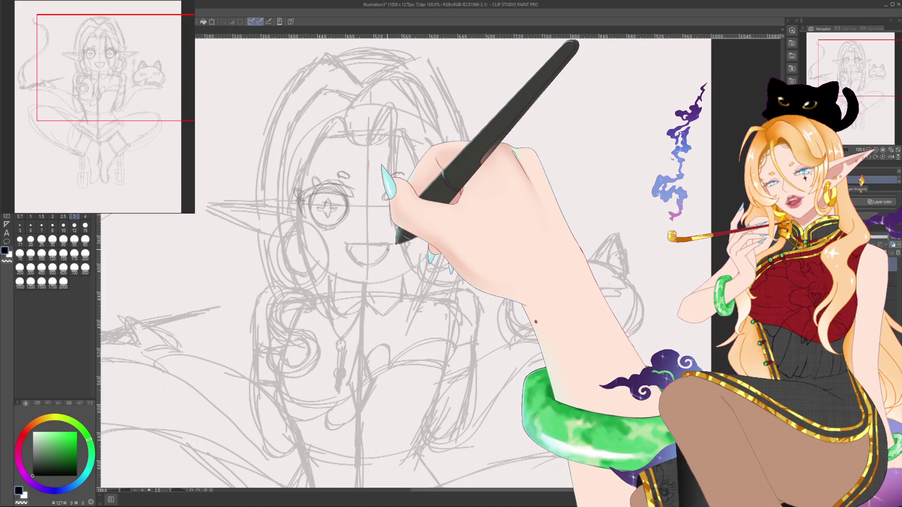
drag(397, 242, 422, 221)
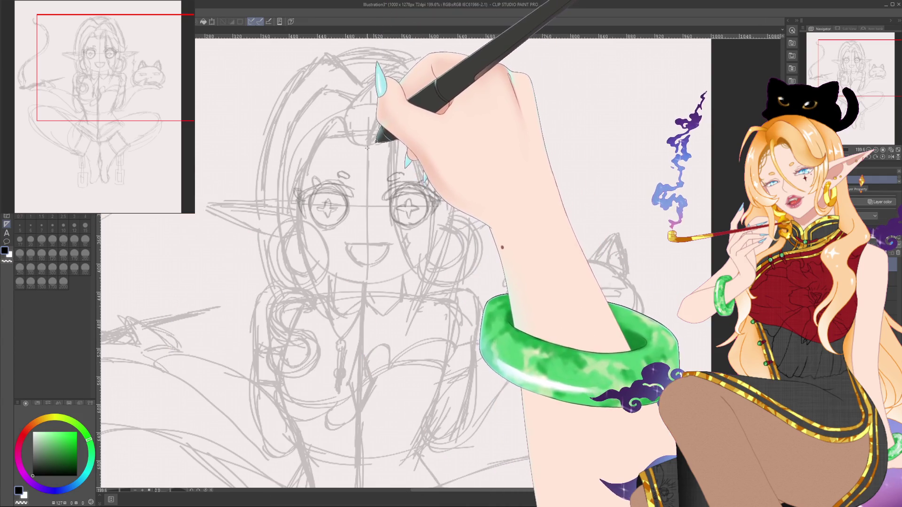
drag(367, 148, 367, 423)
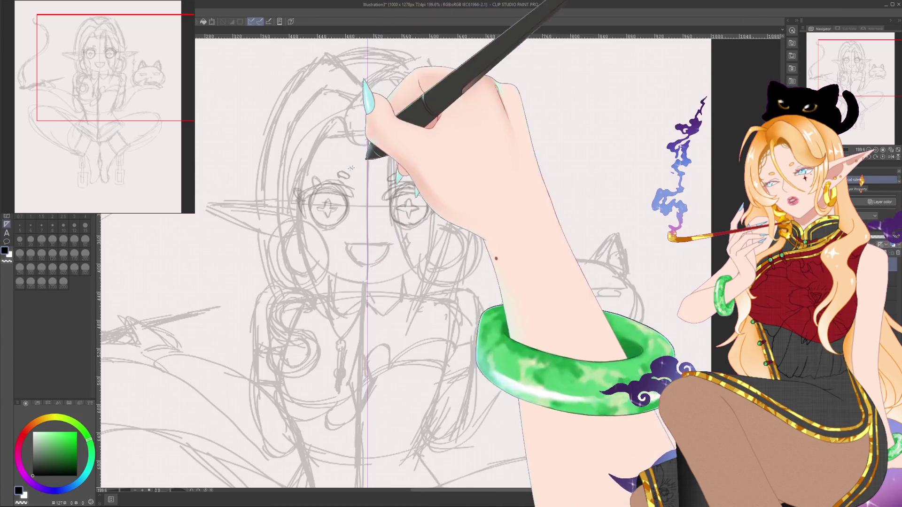
key(p)
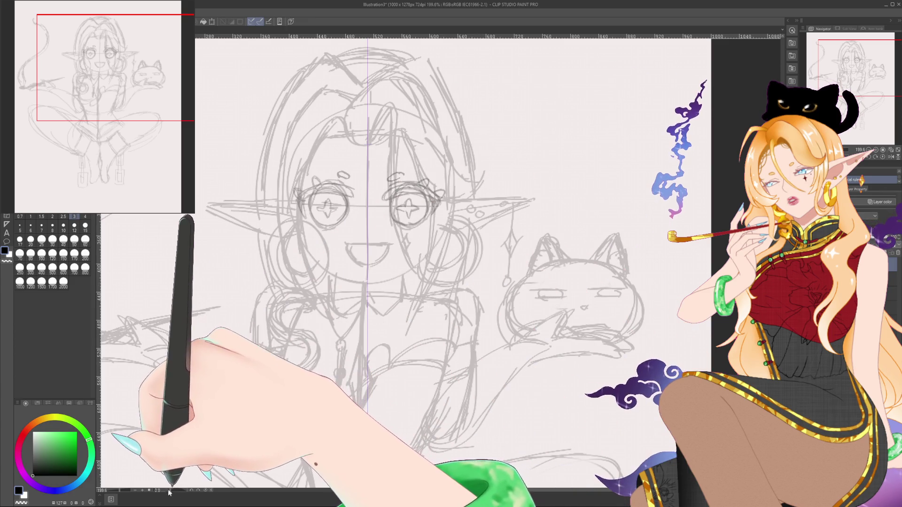
drag(169, 492, 143, 492)
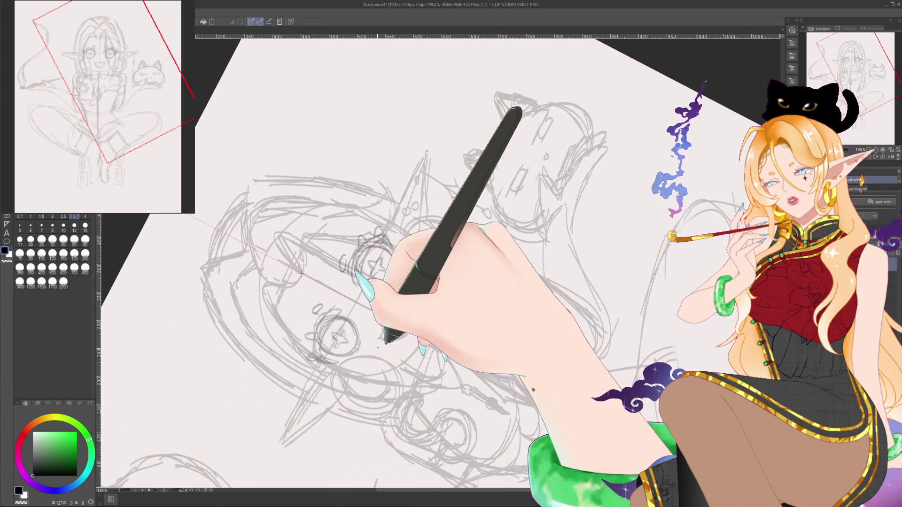
Step: Pick the size 3 G-pen and try two eyelid strokes, undoing them
scroll(377, 348, up, 3)
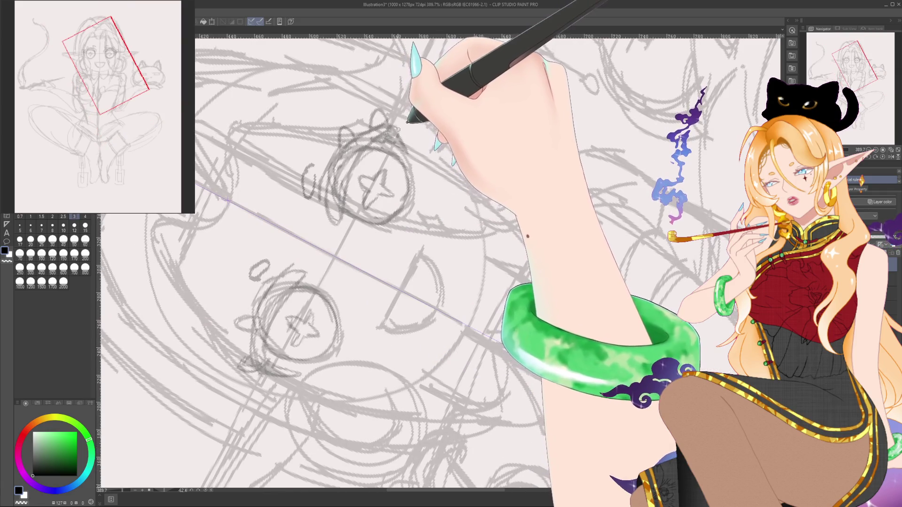
click(52, 219)
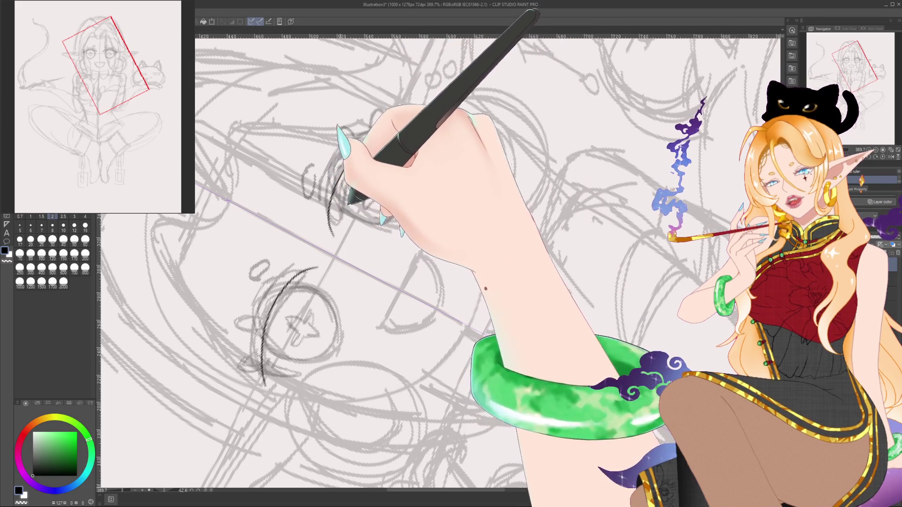
click(73, 219)
drag(317, 286, 270, 383)
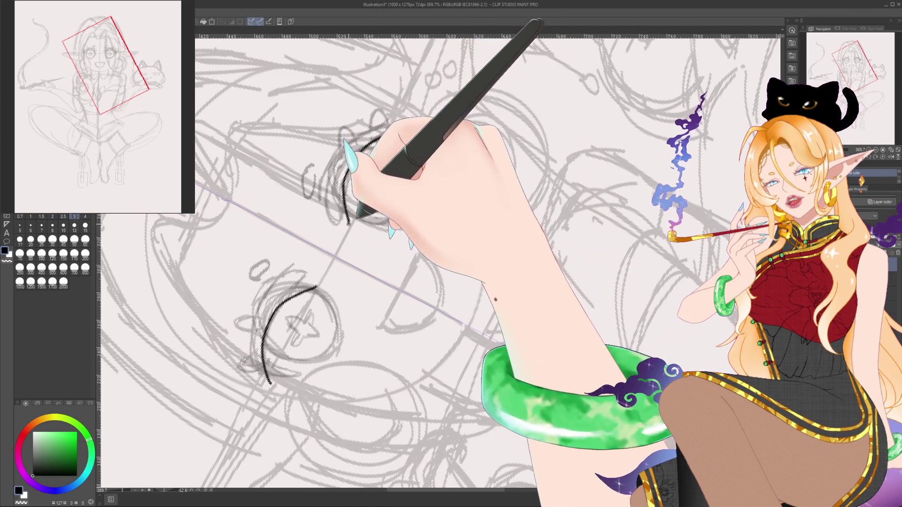
drag(353, 160, 348, 224)
key(ctrl+z)
key(ctrl+z)
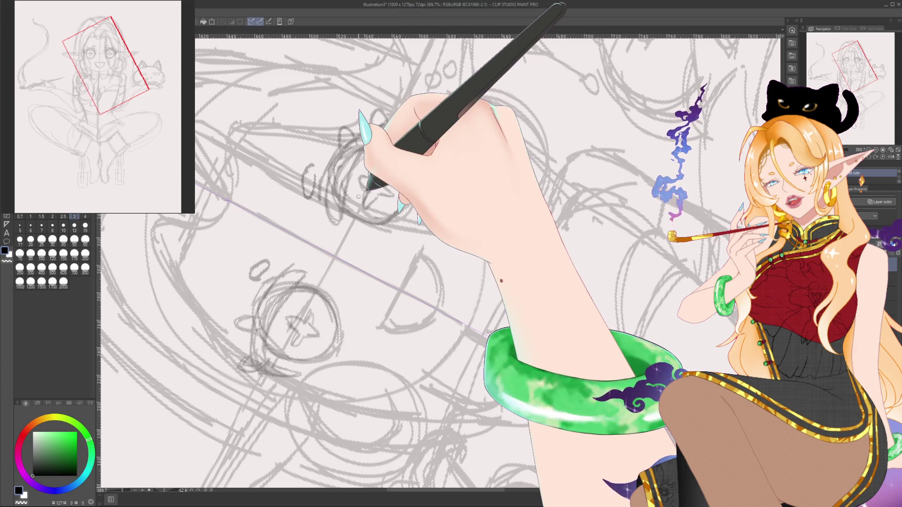
Step: Ink and thicken the eyelid arcs over both eyes, then reset the canvas rotation upright
drag(281, 282, 309, 275)
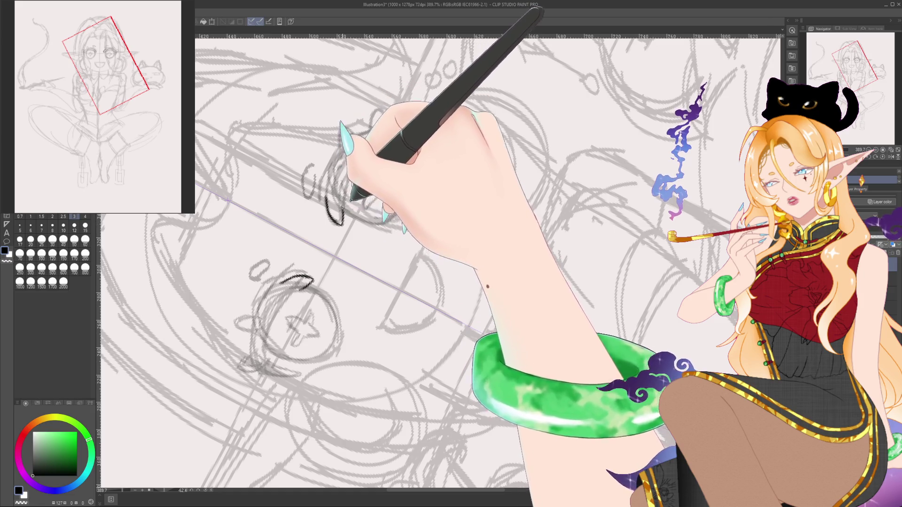
mouse_move(310, 281)
mouse_down()
mouse_move(277, 310)
mouse_move(265, 353)
mouse_up()
mouse_move(342, 223)
mouse_down()
mouse_move(374, 146)
mouse_move(400, 135)
mouse_up()
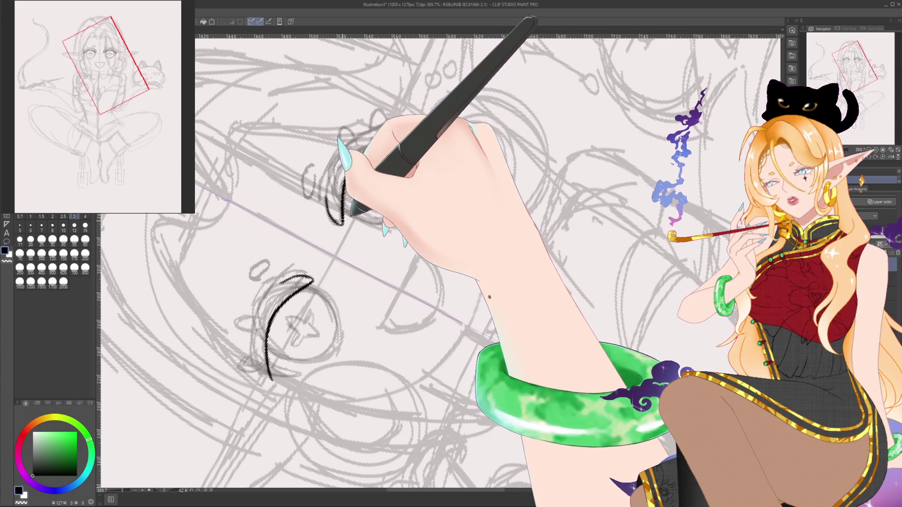
mouse_move(331, 219)
mouse_down()
mouse_move(343, 155)
mouse_move(357, 139)
mouse_move(400, 130)
mouse_up()
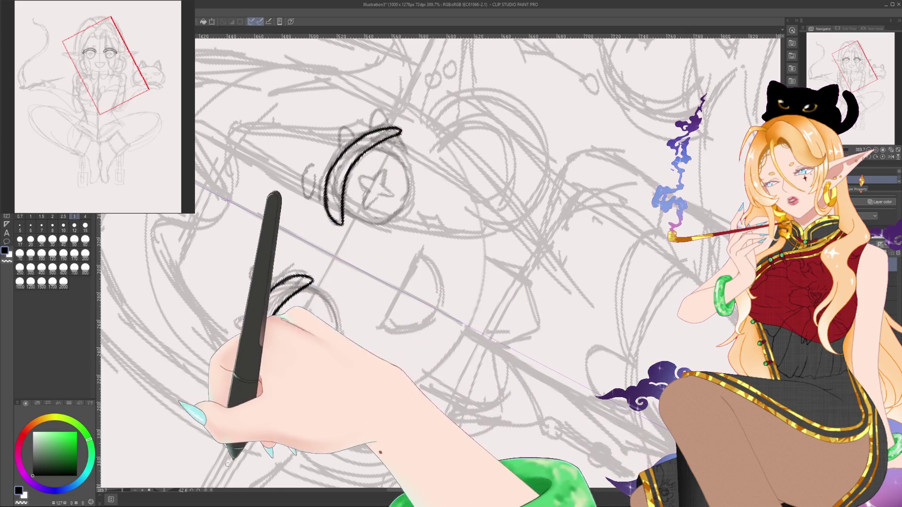
click(207, 491)
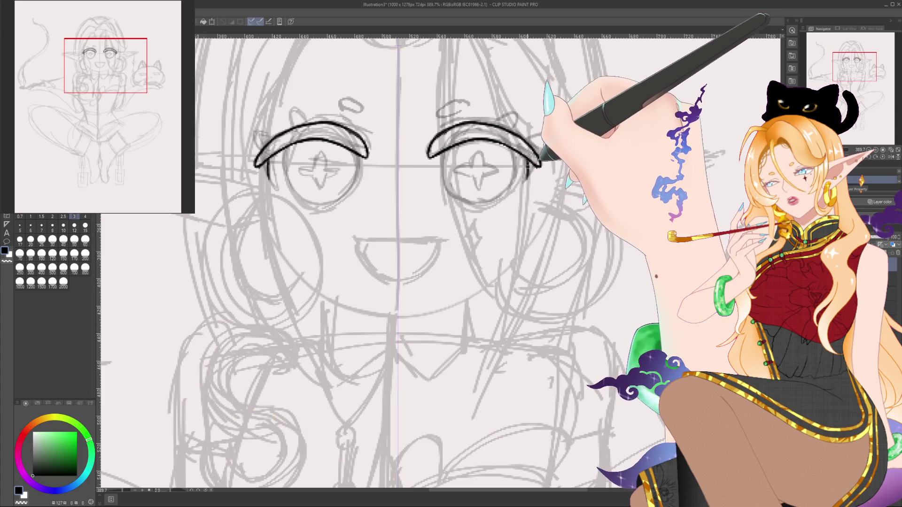
Step: Add a lash flick at the eye's outer corner, then step the brush size through 500, 200 and 60
drag(540, 166, 527, 183)
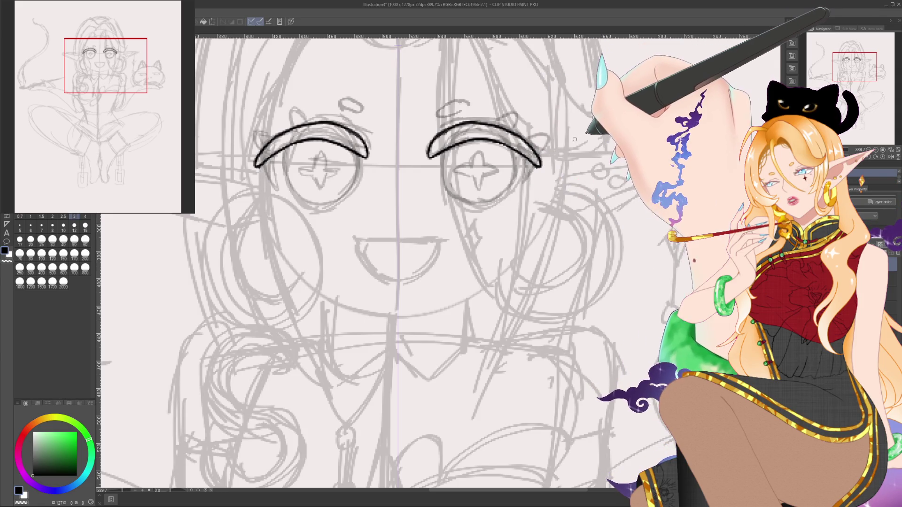
click(52, 267)
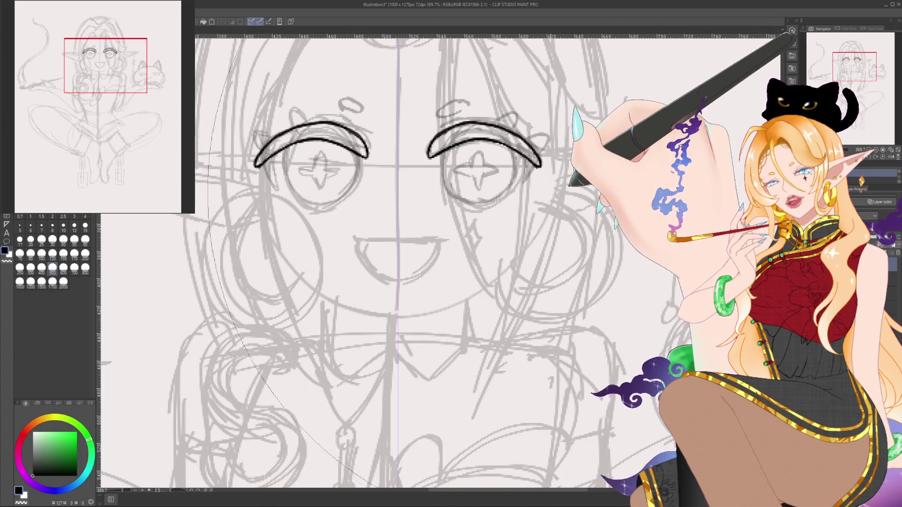
click(85, 254)
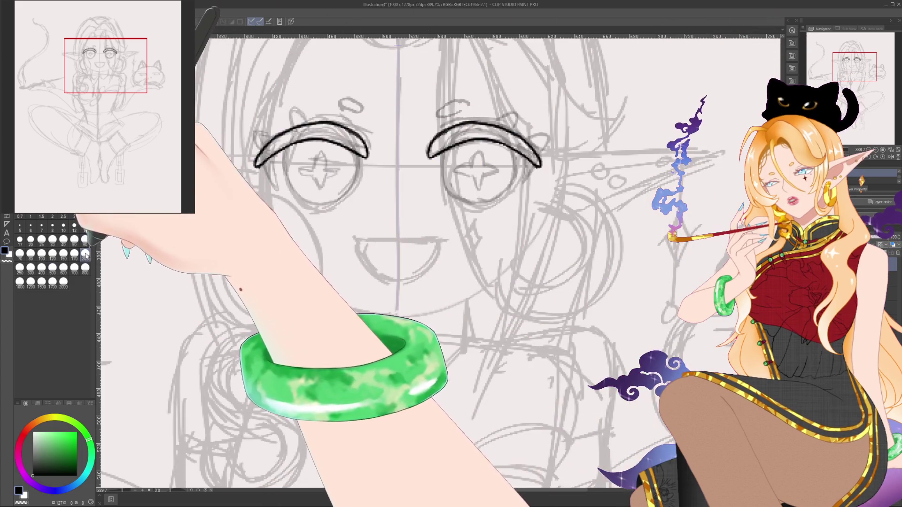
click(85, 240)
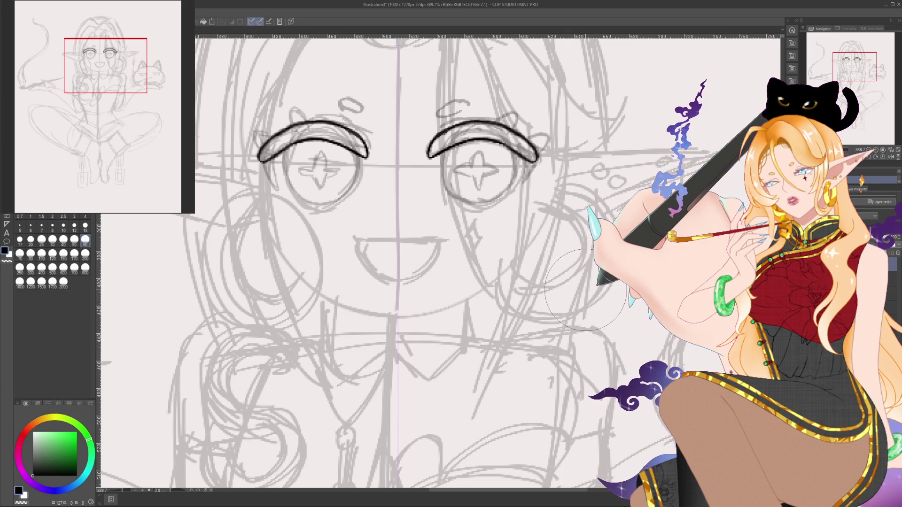
scroll(585, 289, down, 5)
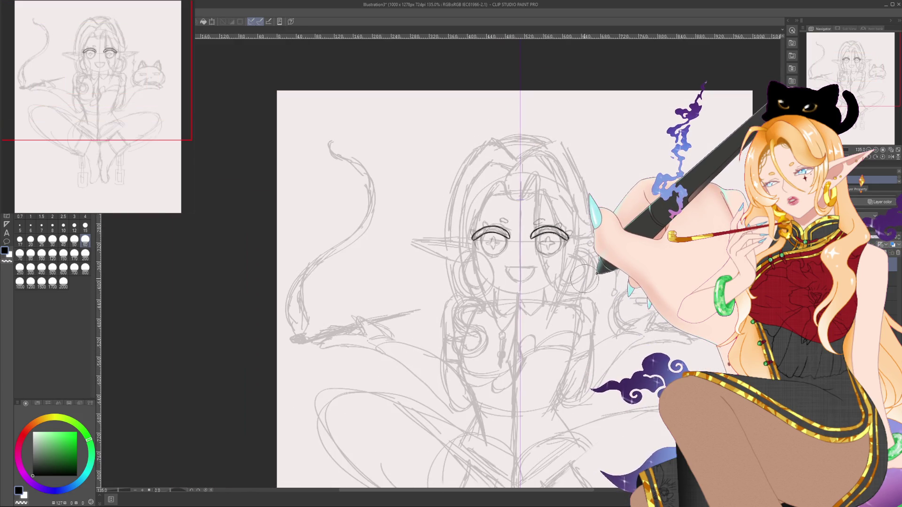
mouse_move(584, 279)
mouse_down()
mouse_move(549, 239)
mouse_move(520, 241)
mouse_up()
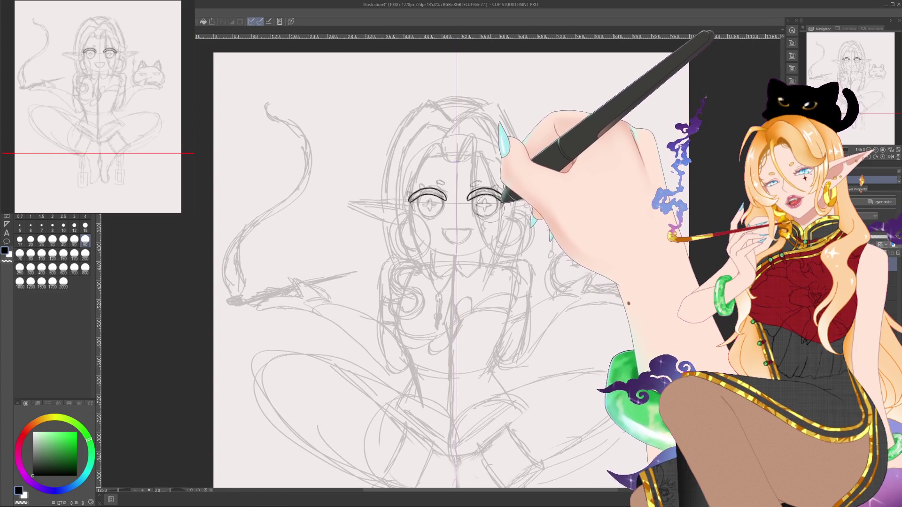
scroll(442, 135, up, 2)
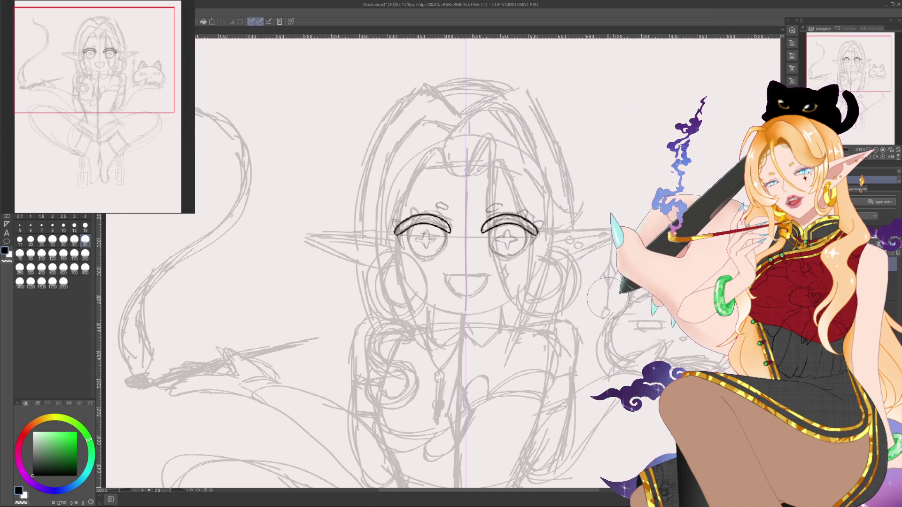
scroll(611, 291, up, 3)
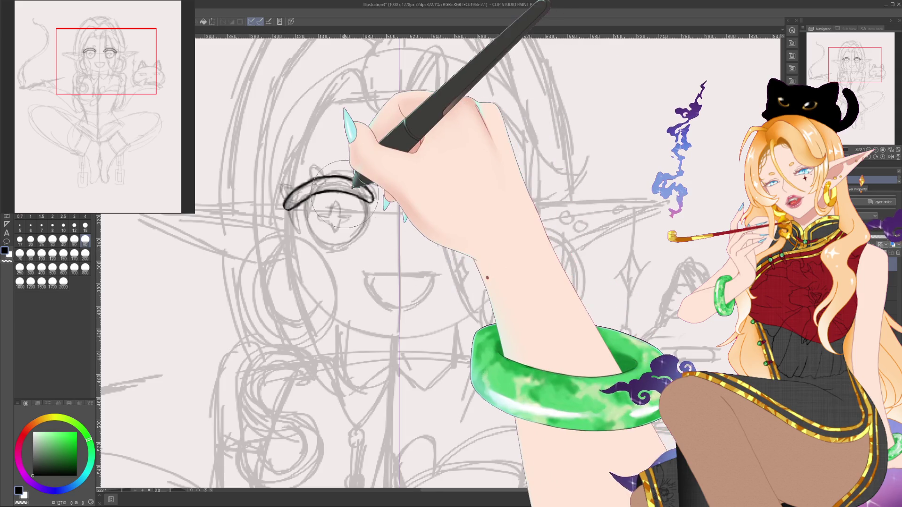
Step: Ink the right eye's upper lid arc at size 3, then its thick lid curve at size 60
click(74, 217)
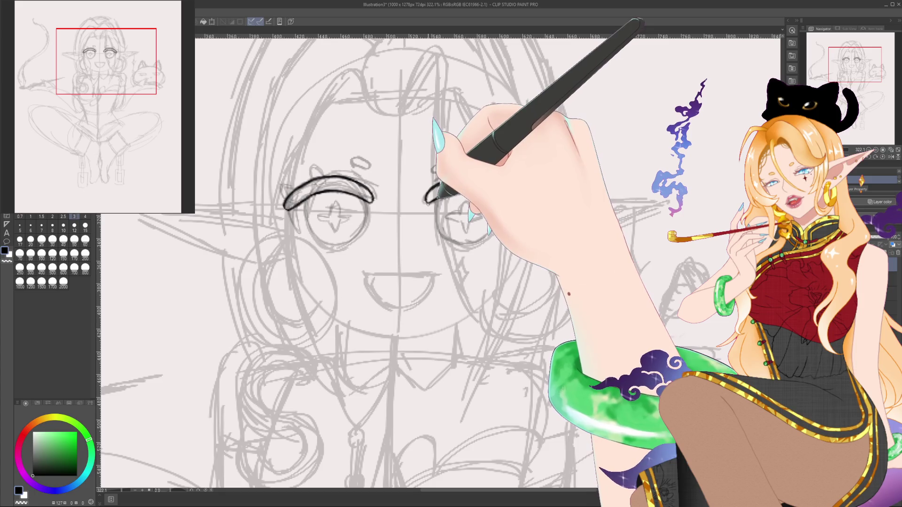
drag(429, 207, 497, 187)
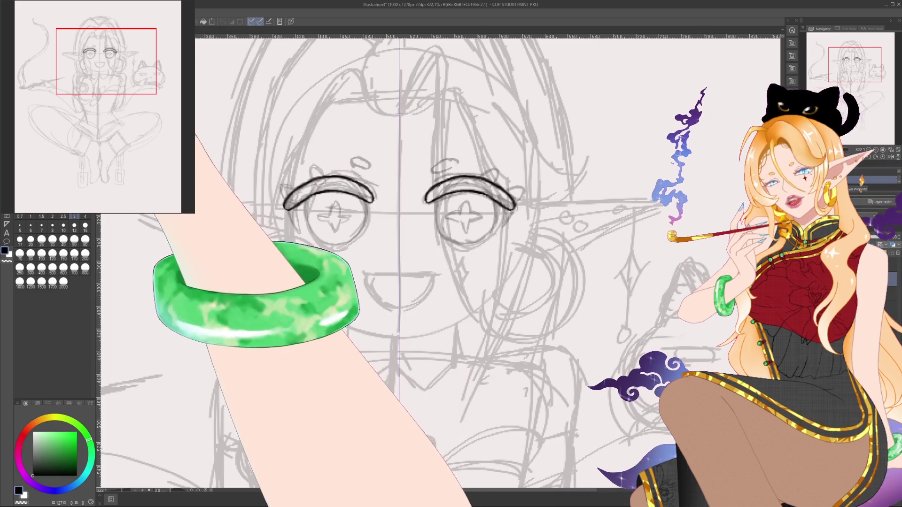
click(85, 240)
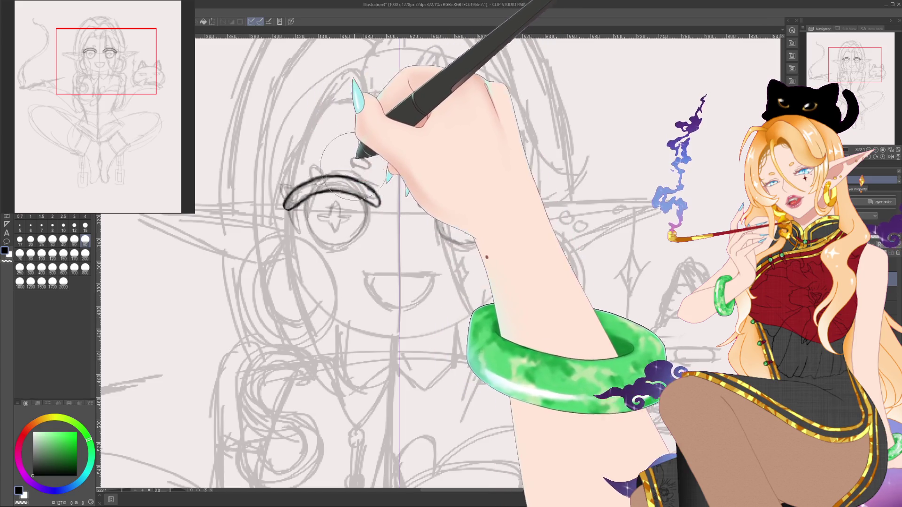
drag(418, 206, 515, 208)
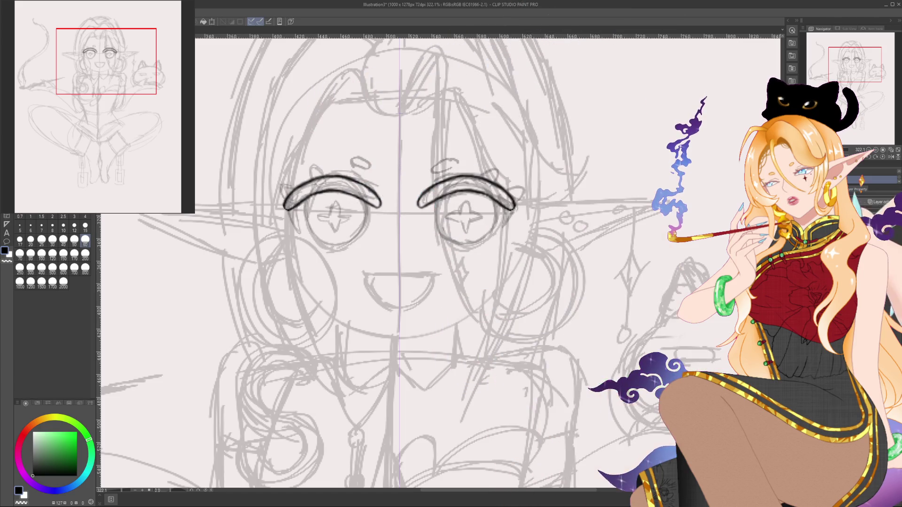
Step: At size 3, outline the right eye under the lid out to its outer corner
click(74, 216)
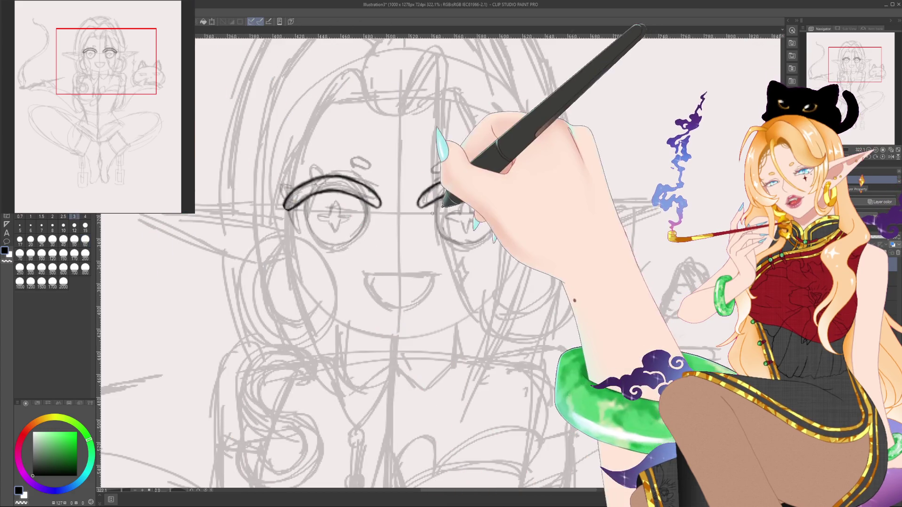
mouse_move(429, 207)
mouse_down()
mouse_move(426, 225)
mouse_move(444, 244)
mouse_move(504, 221)
mouse_up()
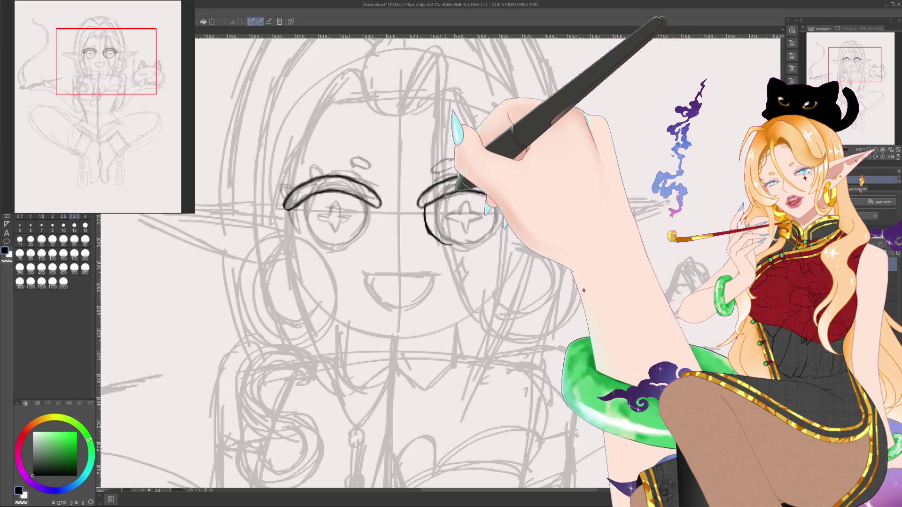
drag(486, 180, 514, 206)
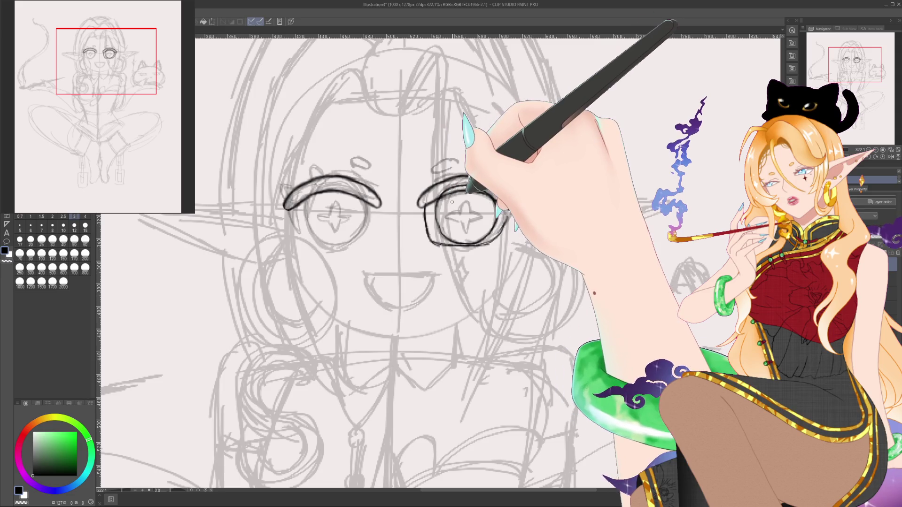
Step: Discard the failed iris attempts and delete the right eye's unfinished iris and lower outline
drag(446, 207, 444, 208)
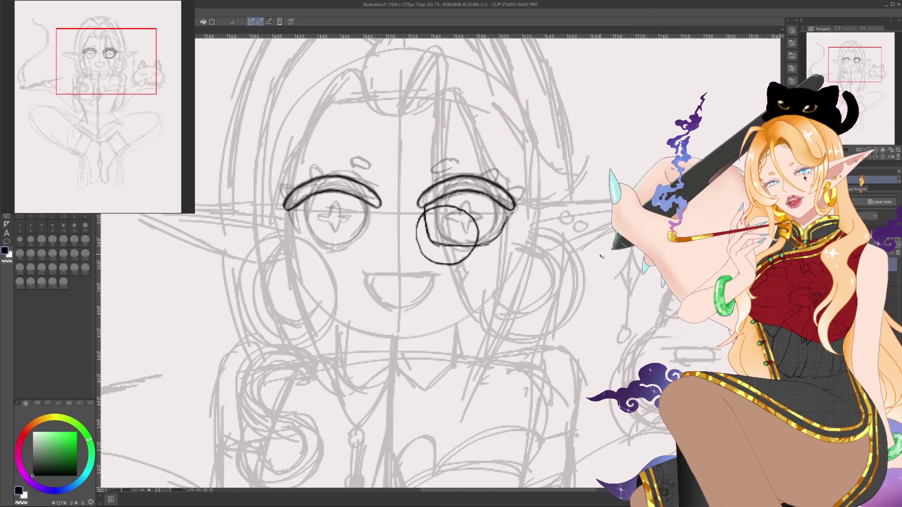
key(ctrl+z)
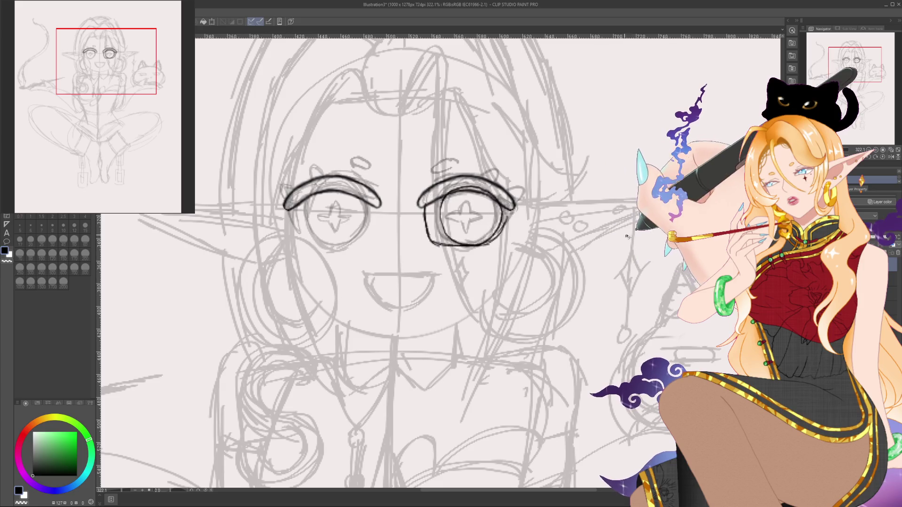
drag(462, 207, 442, 188)
key(ctrl+z)
mouse_move(600, 239)
mouse_down()
mouse_move(647, 243)
mouse_move(621, 236)
mouse_up()
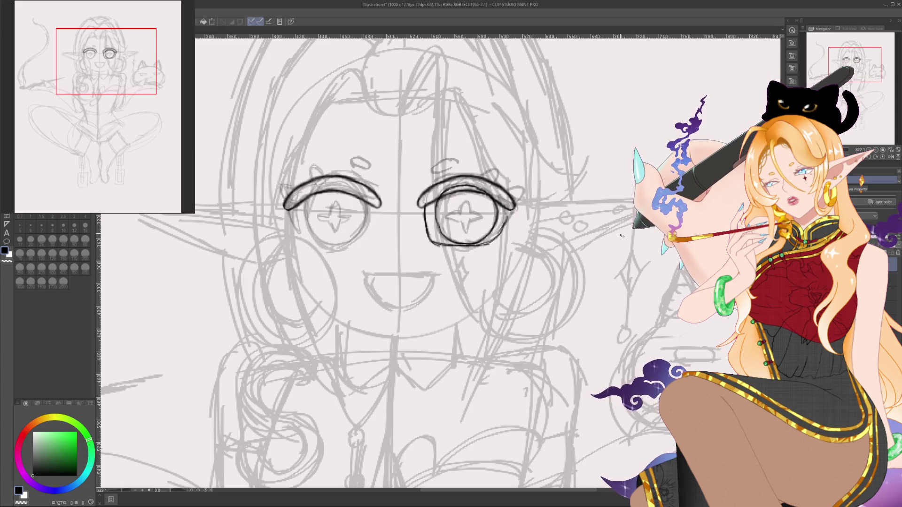
click(898, 253)
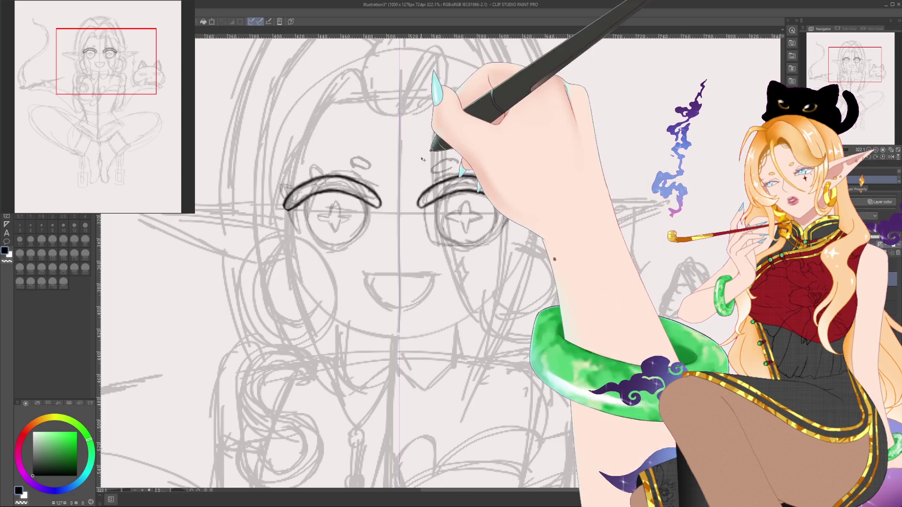
key(ctrl+shift+n)
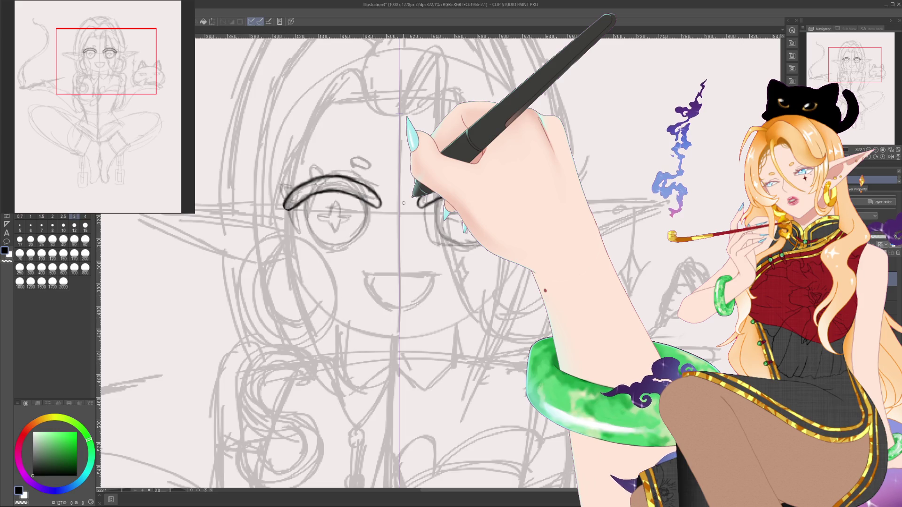
Step: Ink the thick right lash arc and corner hook, trying brush sizes 25, 15 and 3
drag(418, 207, 515, 209)
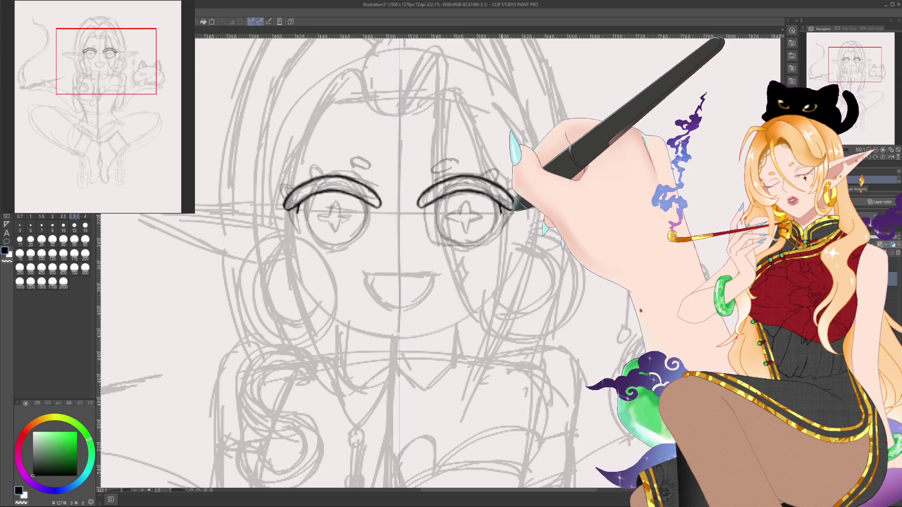
drag(503, 211, 500, 229)
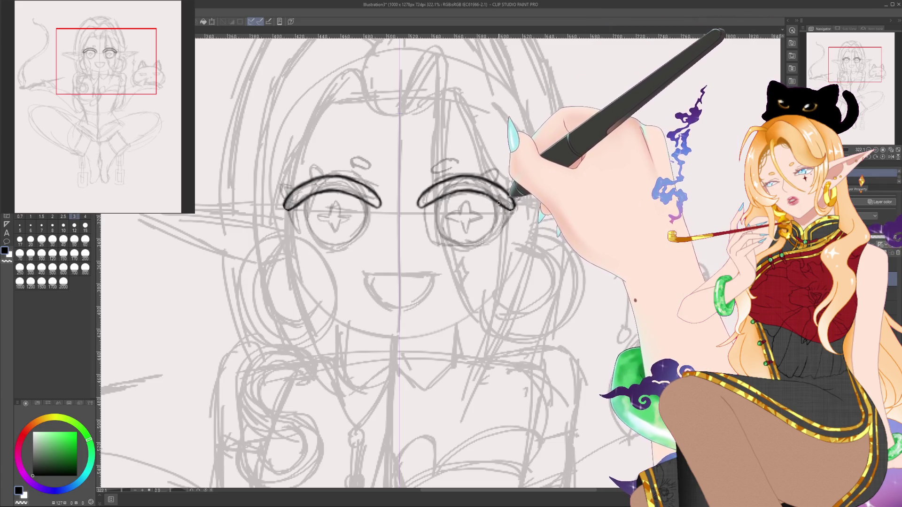
key(ctrl+z)
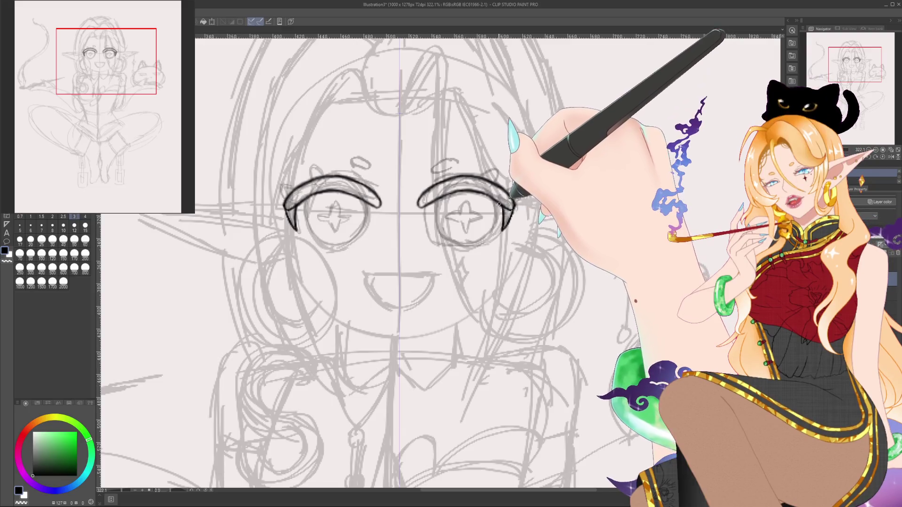
click(41, 241)
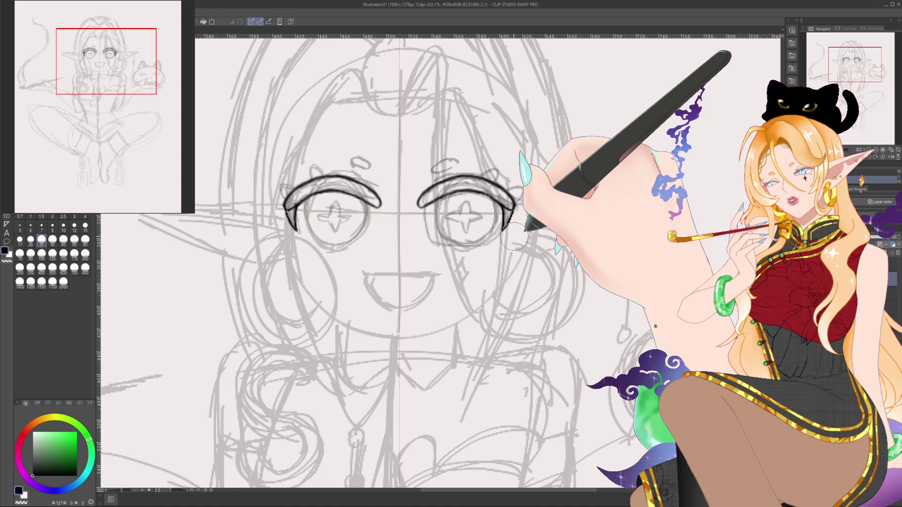
click(85, 228)
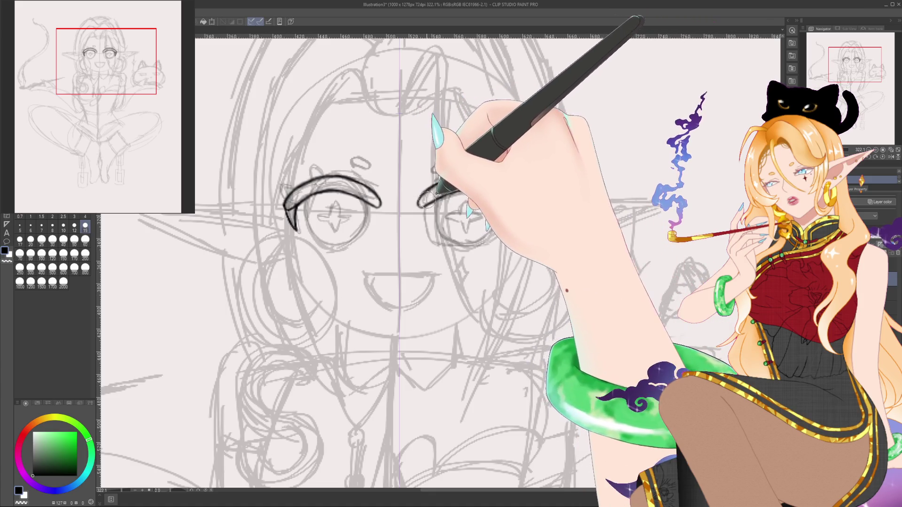
click(73, 217)
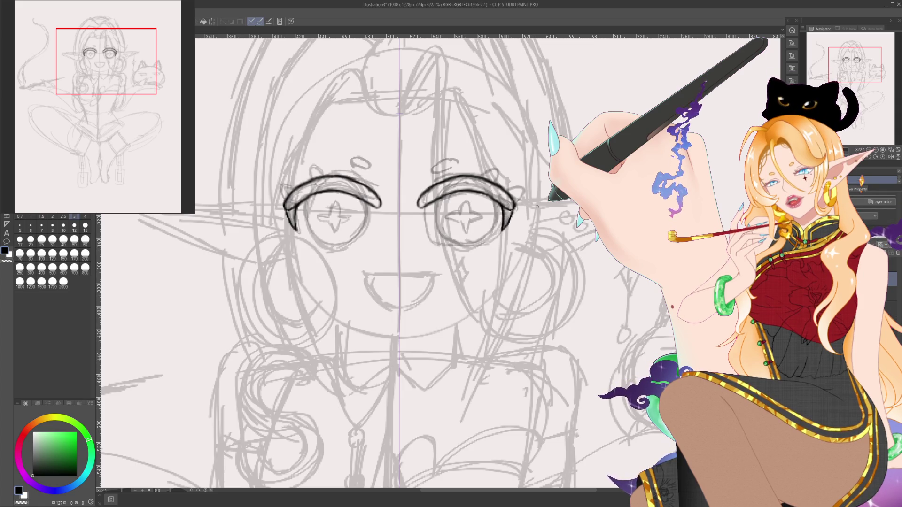
key(ctrl+z)
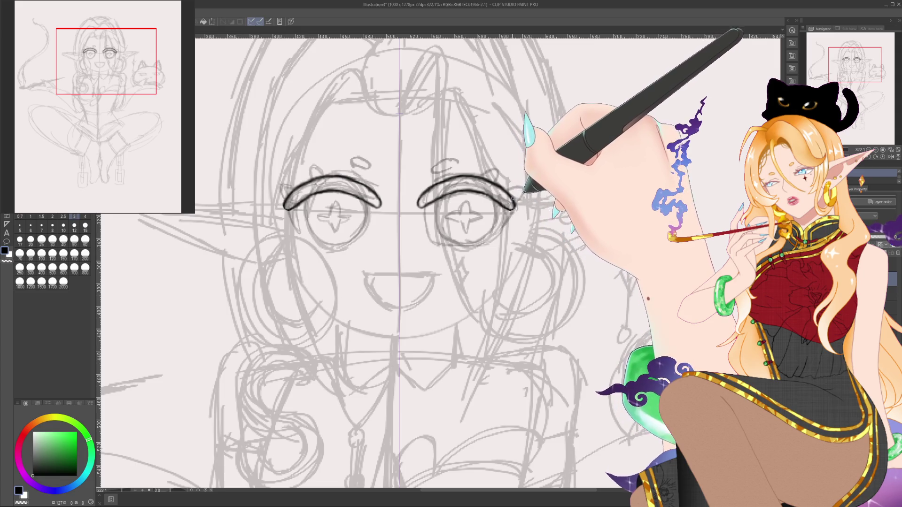
Step: Extend the right lash line to full length at size 60 and lengthen the left corner hook at size 3
click(85, 240)
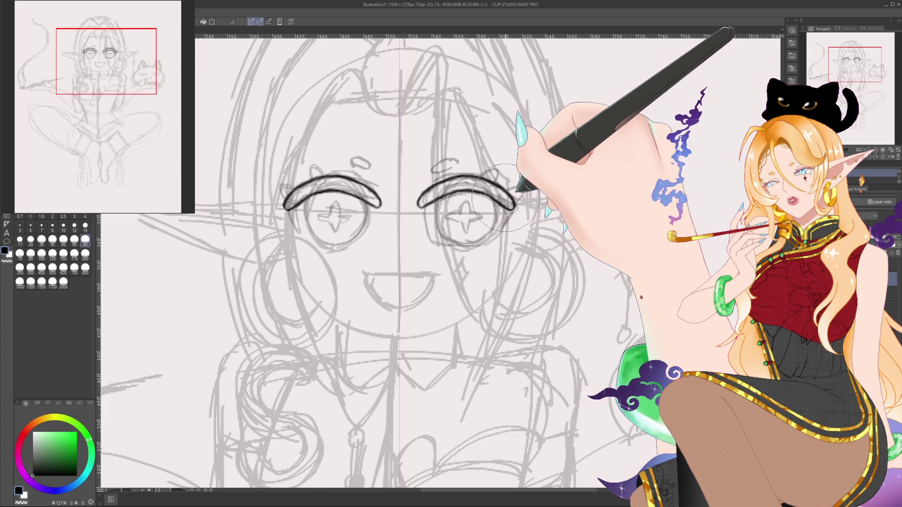
key(ctrl+z)
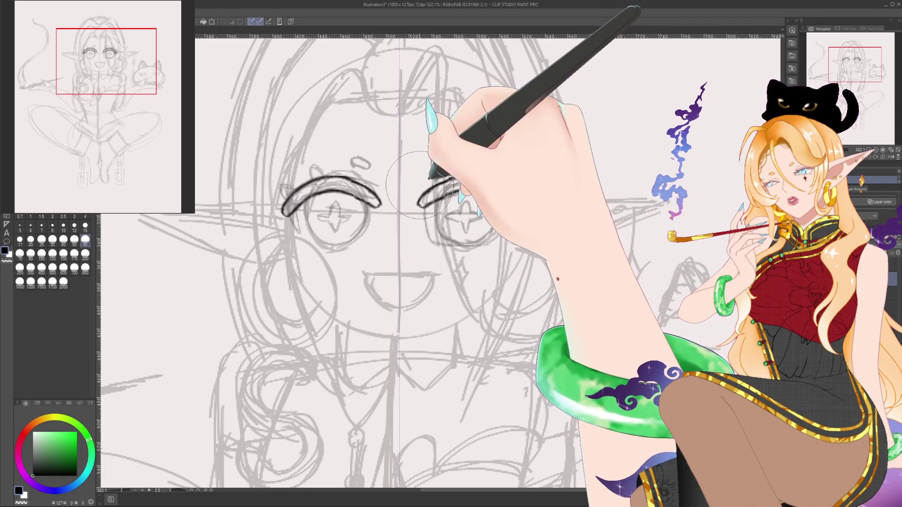
drag(420, 185, 515, 214)
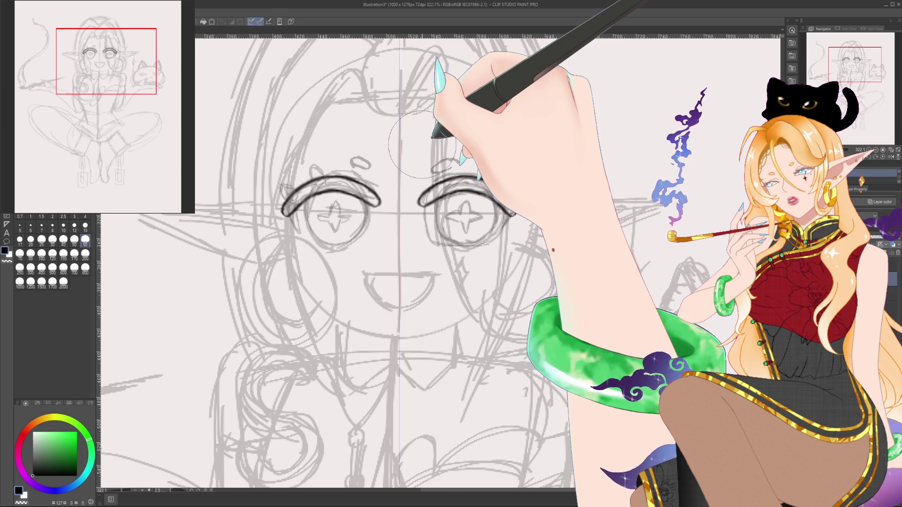
click(75, 216)
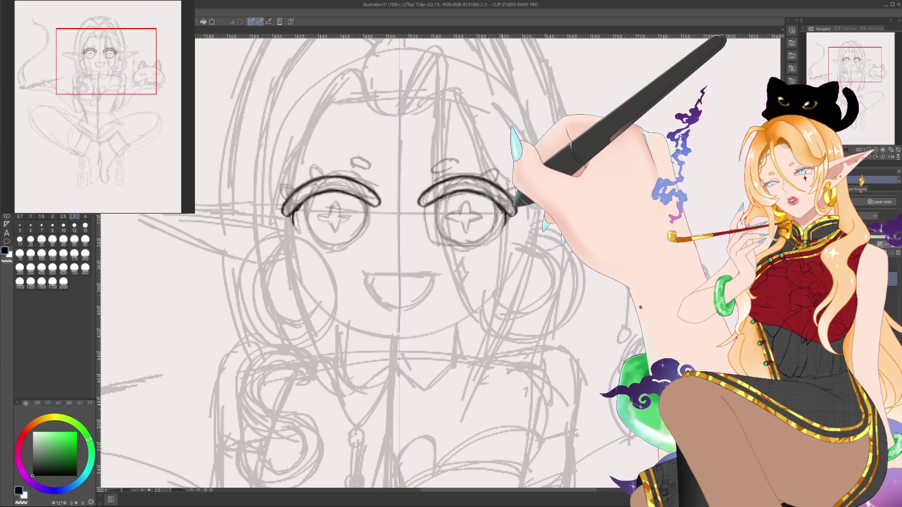
drag(293, 223, 297, 229)
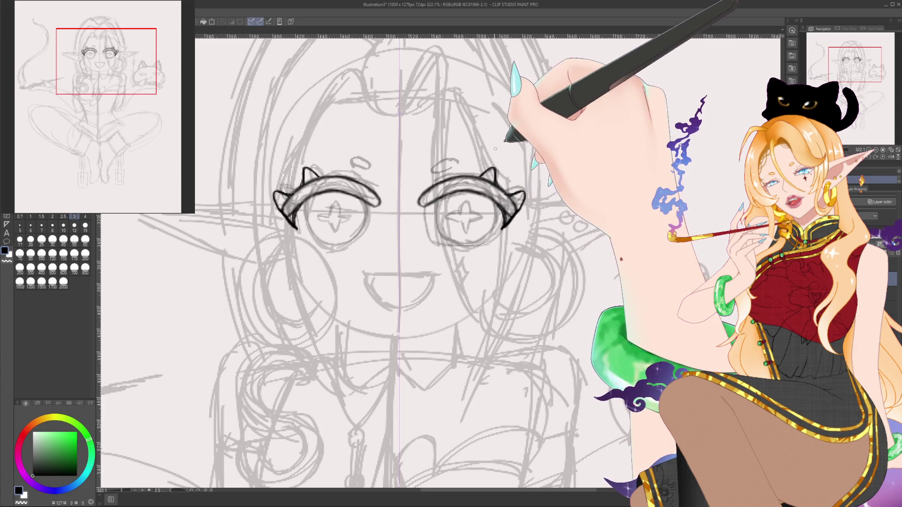
Step: Draw pointed lash spikes with a size 4 pen on the layer above, cleaning up with the eraser
key(e)
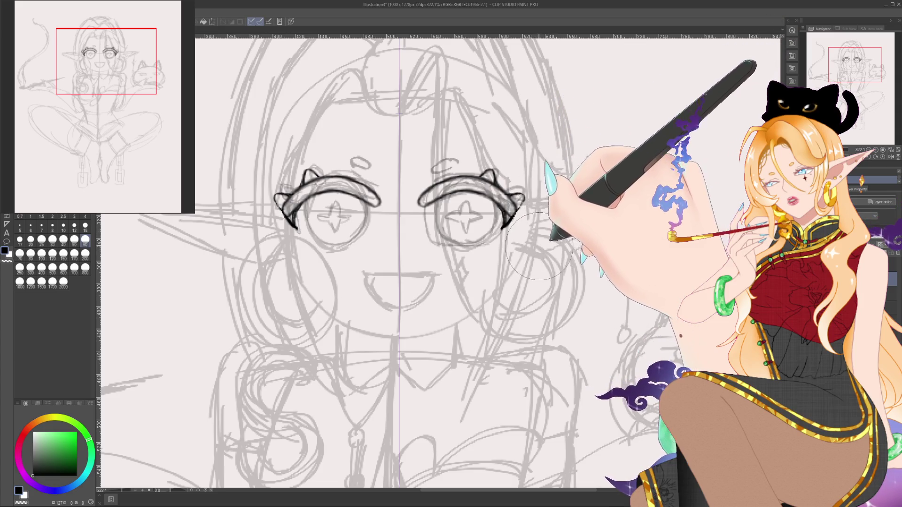
key(p)
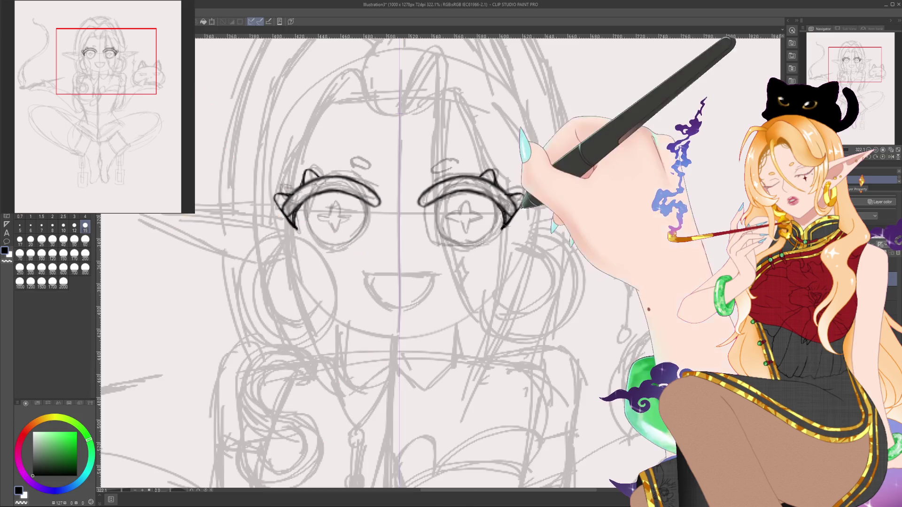
click(85, 216)
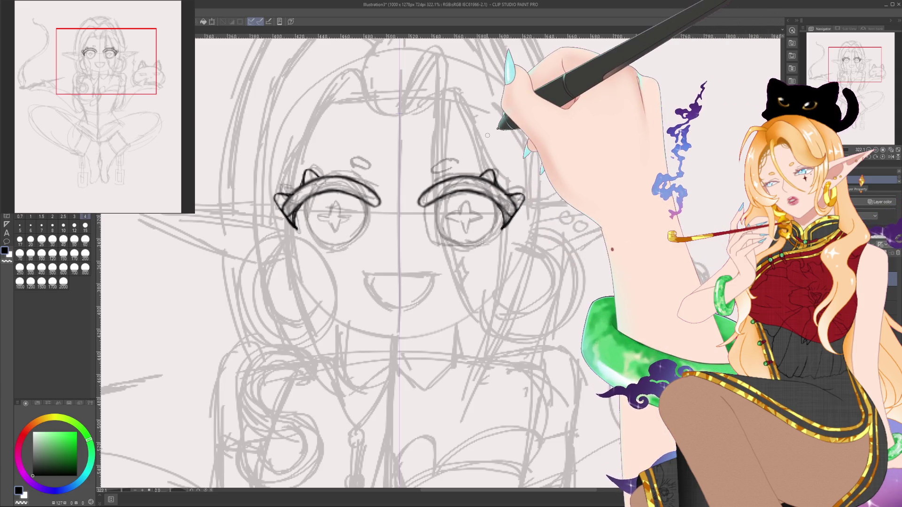
key(alt+bracketright)
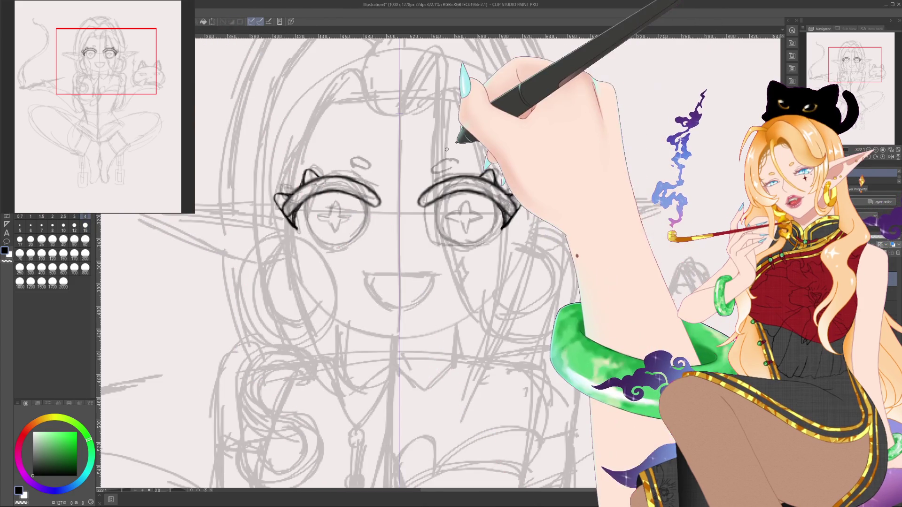
key(bracketleft)
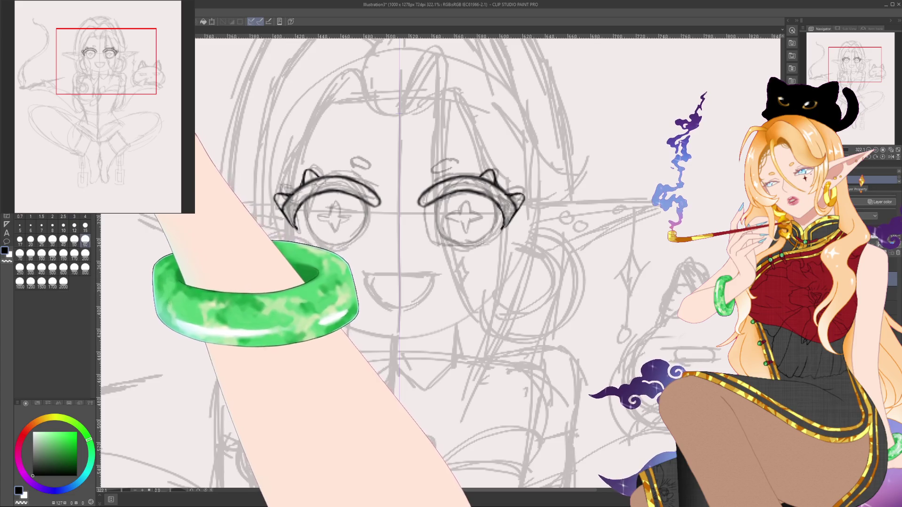
key(e)
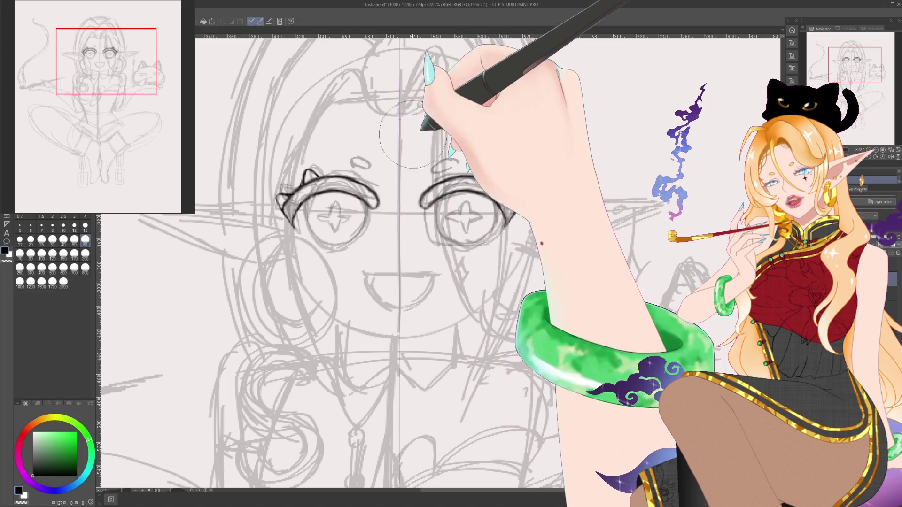
Step: Trace the iris arcs of both eyes at pen size 3, then tidy them with the eraser
click(74, 217)
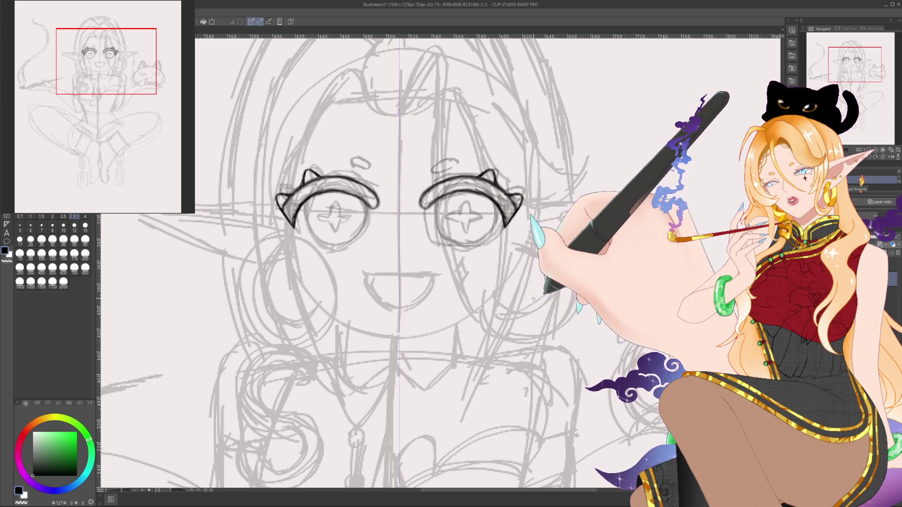
click(85, 240)
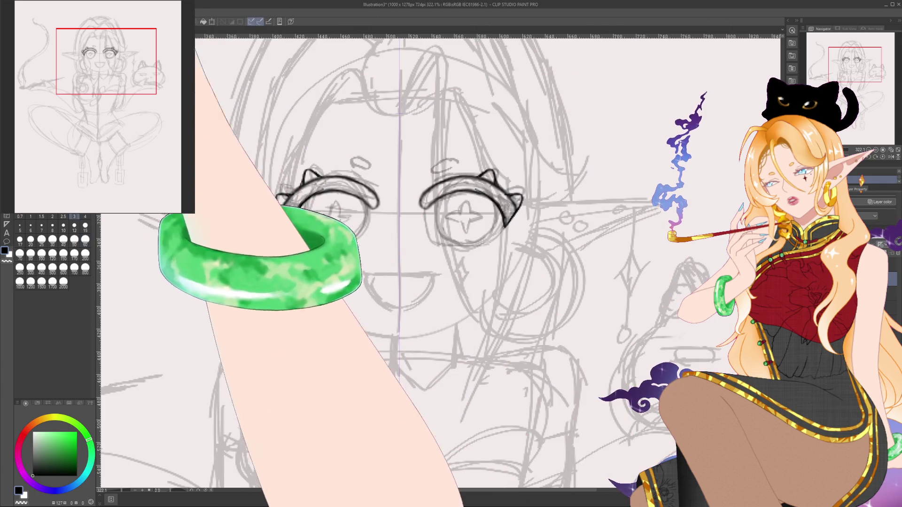
click(75, 216)
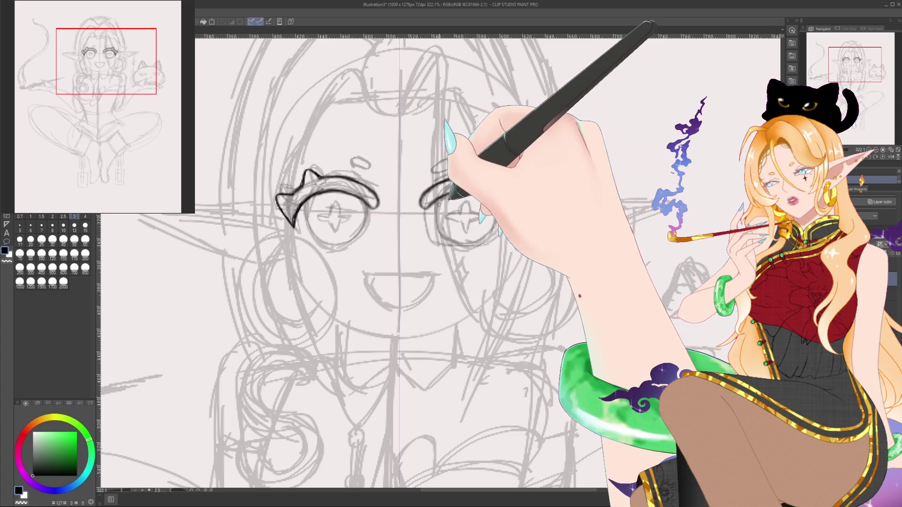
drag(362, 209, 351, 241)
mouse_move(442, 199)
mouse_down()
mouse_move(450, 235)
mouse_move(499, 221)
mouse_up()
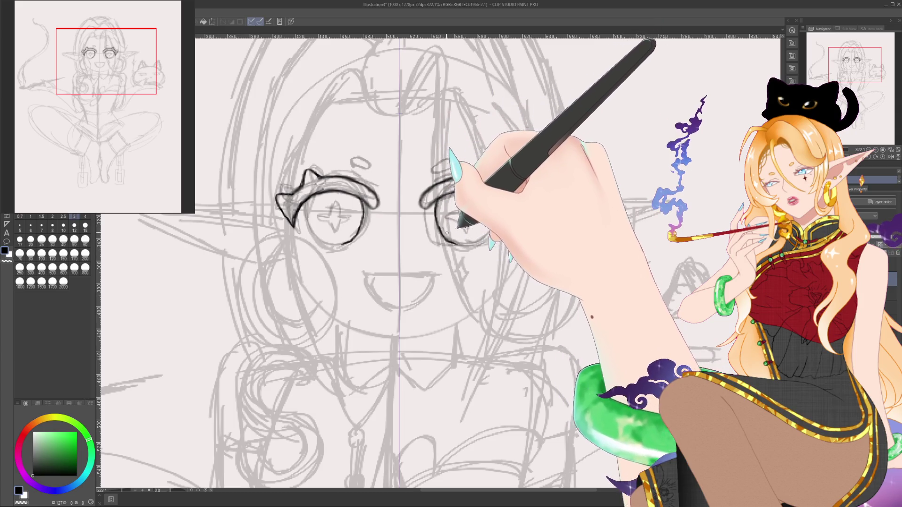
mouse_move(451, 178)
mouse_down()
mouse_move(496, 172)
mouse_move(498, 207)
mouse_move(465, 231)
mouse_move(514, 207)
mouse_up()
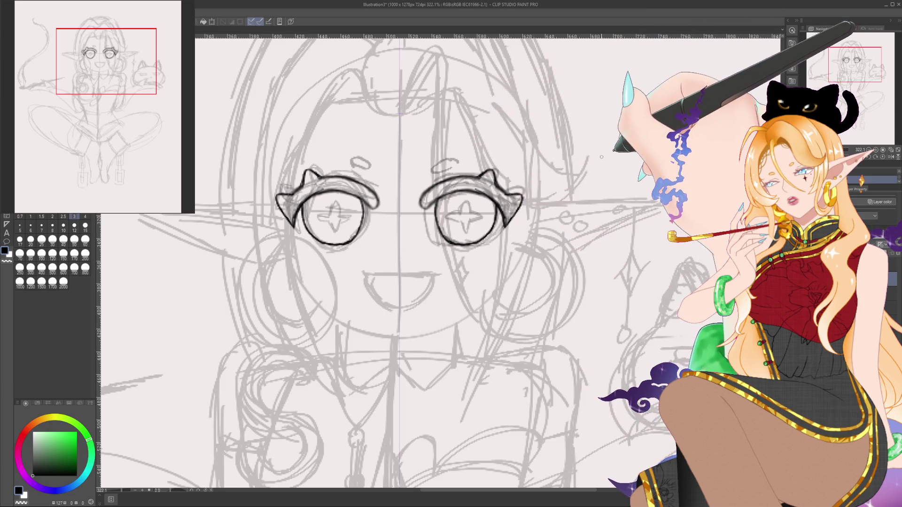
key(e)
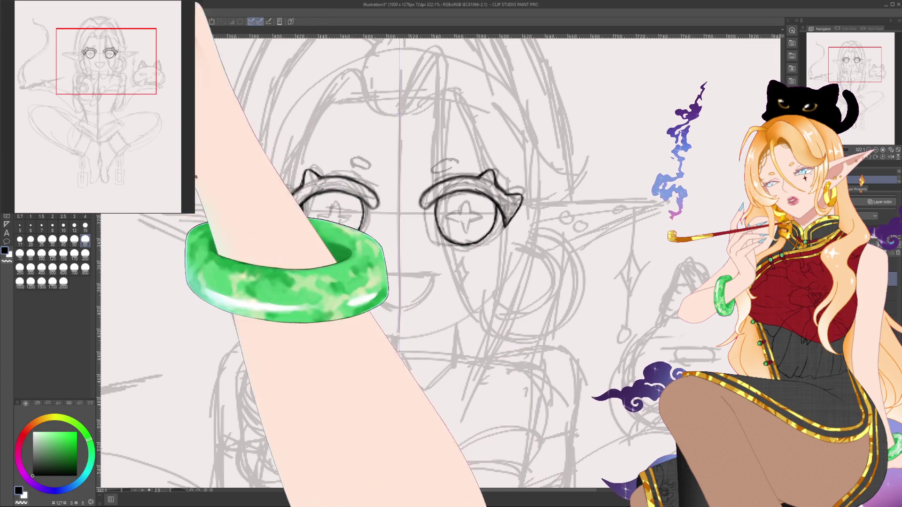
click(74, 216)
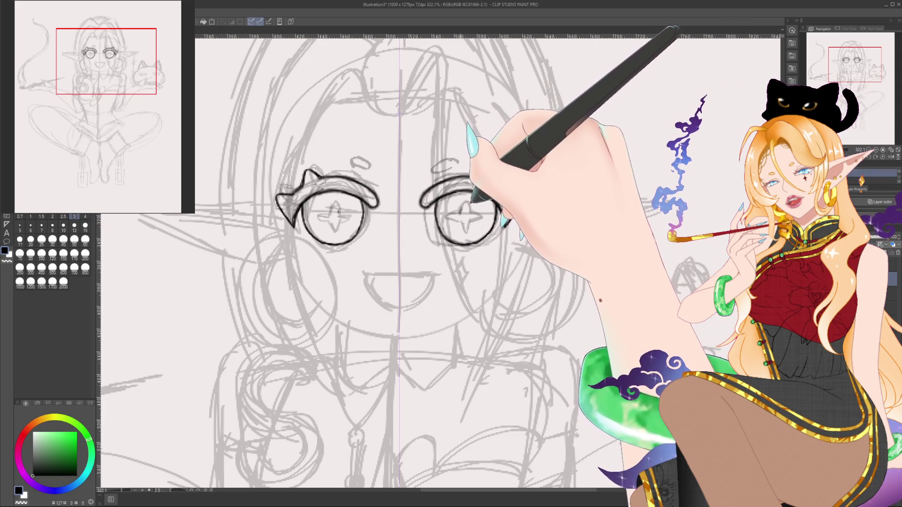
Step: Ink the pointed top and outer edge of the right eye
mouse_move(472, 203)
mouse_down()
mouse_move(525, 189)
mouse_move(505, 202)
mouse_up()
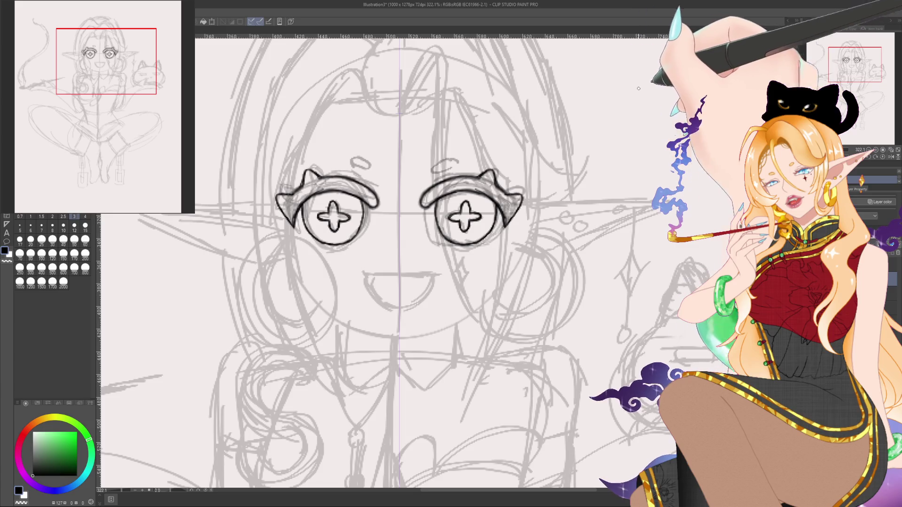
Step: Undo the stray horizontal and mirrored straight strokes, returning the rotated canvas upright
drag(580, 90, 754, 89)
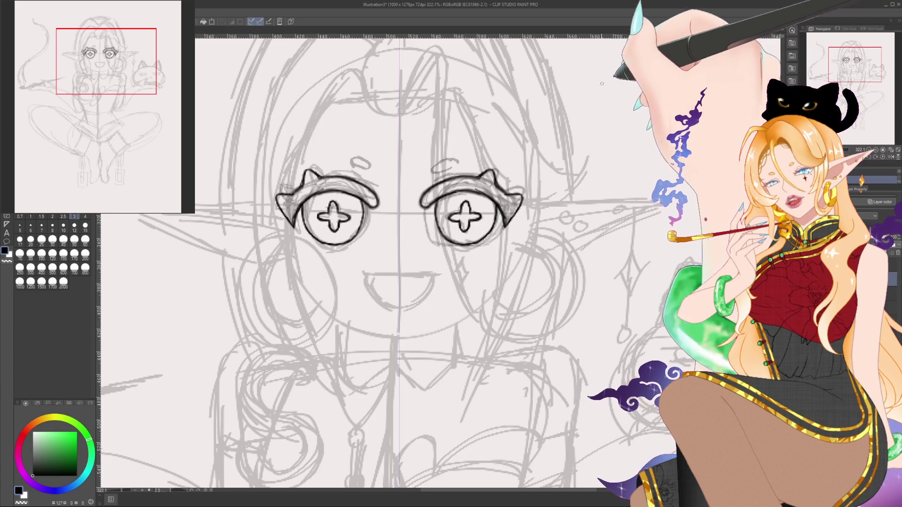
key(ctrl+z)
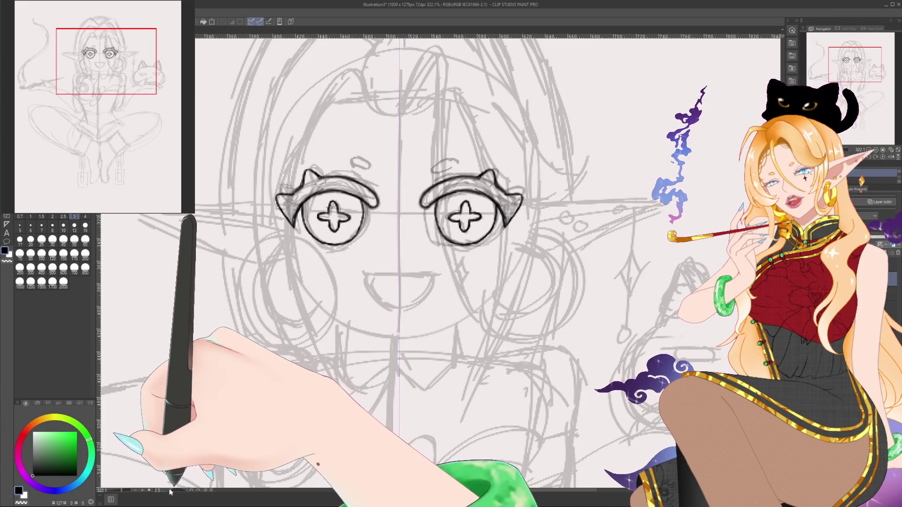
mouse_move(113, 195)
mouse_down()
mouse_move(155, 423)
mouse_move(172, 459)
mouse_up()
drag(621, 107, 497, 242)
drag(373, 393, 270, 488)
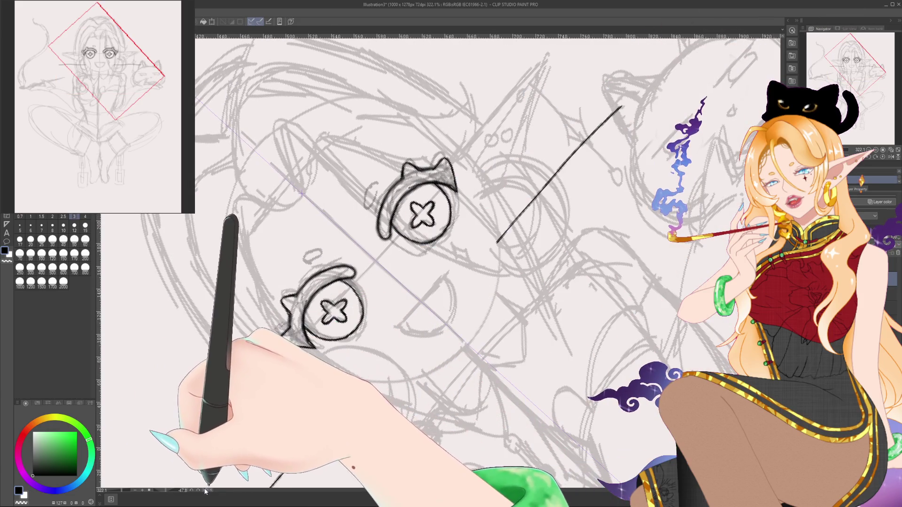
key(ctrl+at)
key(ctrl+z)
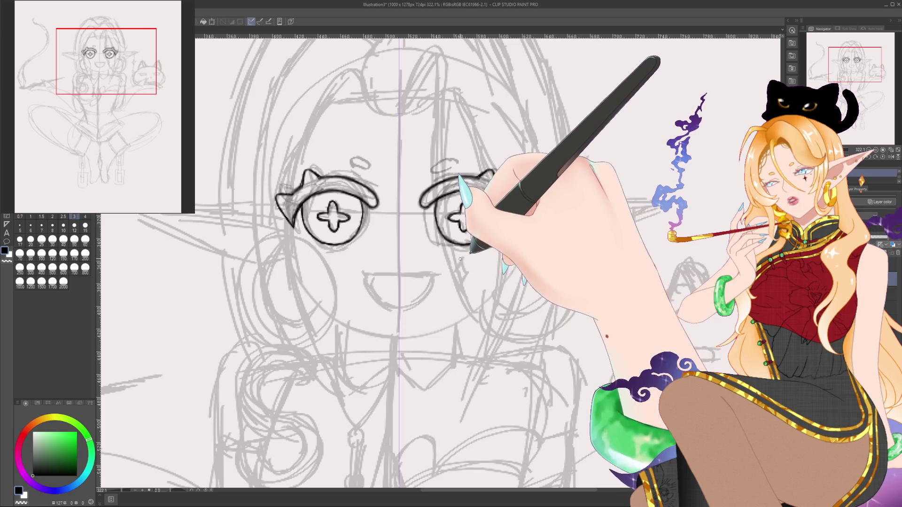
Step: Ink a vertical teardrop and a crossing stroke below the right eye to form the sparkle
drag(461, 263, 466, 263)
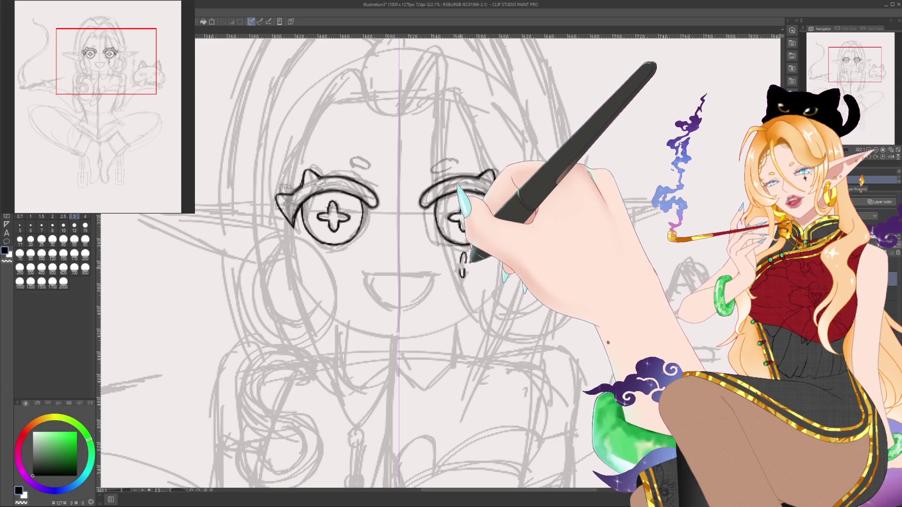
mouse_move(460, 266)
mouse_down()
mouse_move(465, 281)
mouse_move(470, 265)
mouse_move(463, 278)
mouse_move(458, 266)
mouse_up()
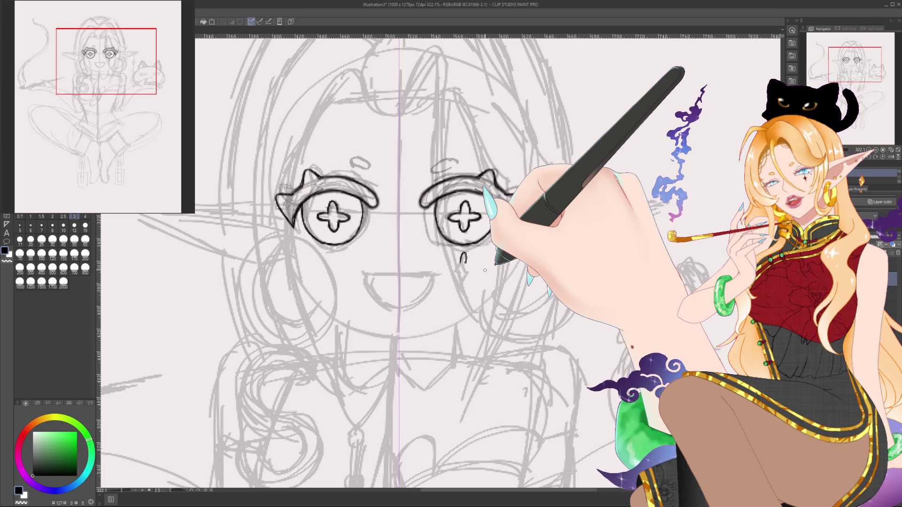
mouse_move(462, 257)
mouse_down()
mouse_move(463, 275)
mouse_move(467, 260)
mouse_up()
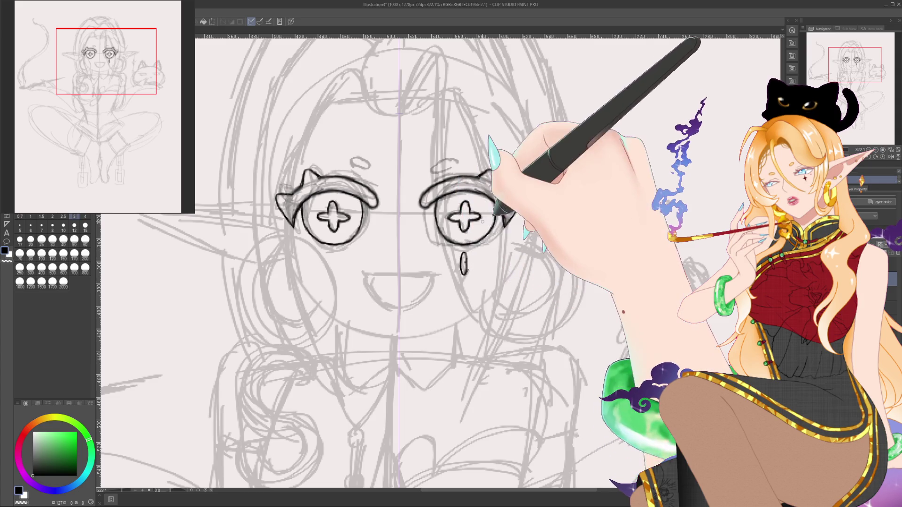
drag(454, 263, 470, 262)
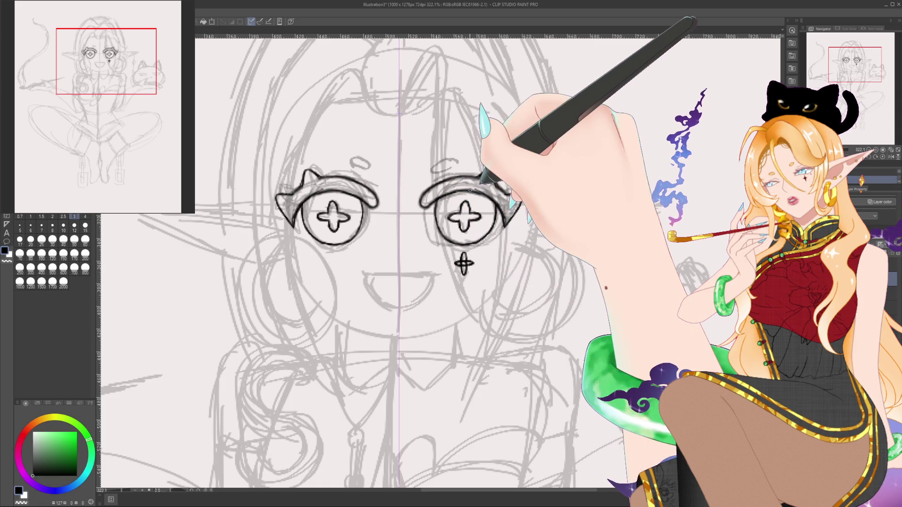
key(bracketright)
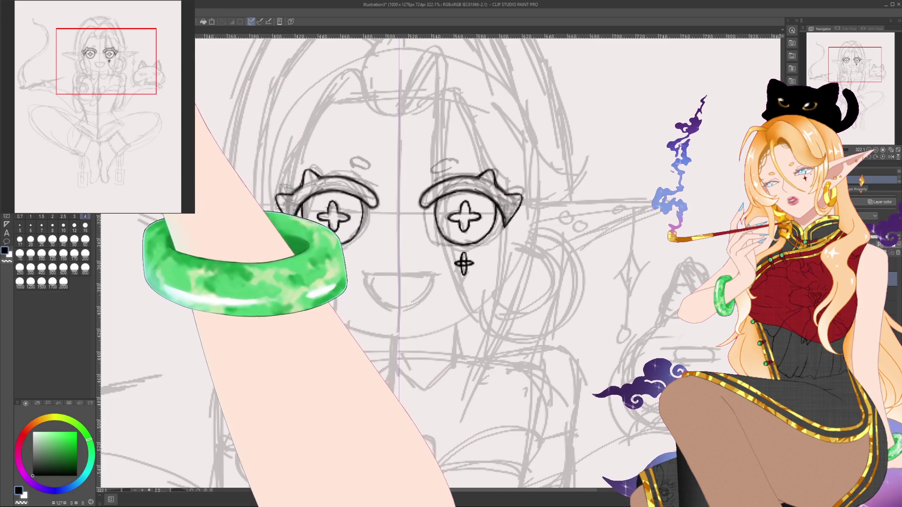
key(bracketleft)
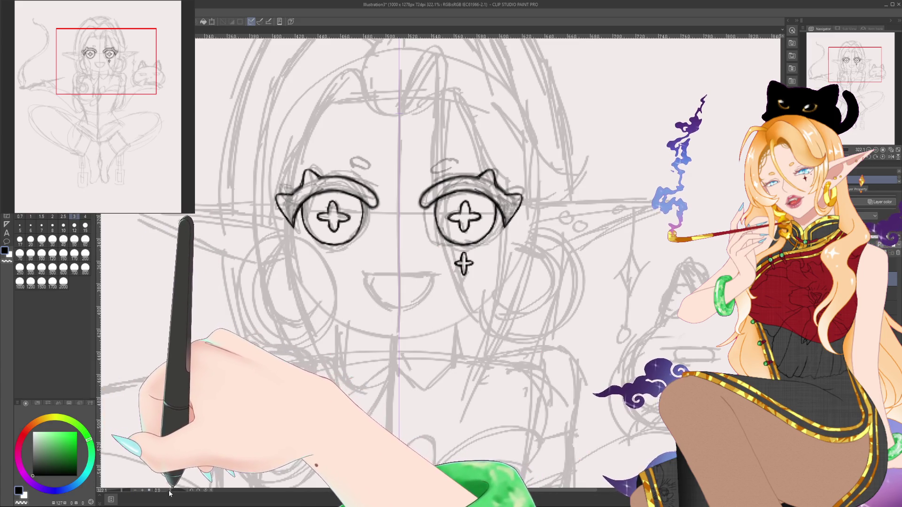
mouse_move(171, 491)
mouse_down()
mouse_move(149, 492)
mouse_move(205, 491)
mouse_up()
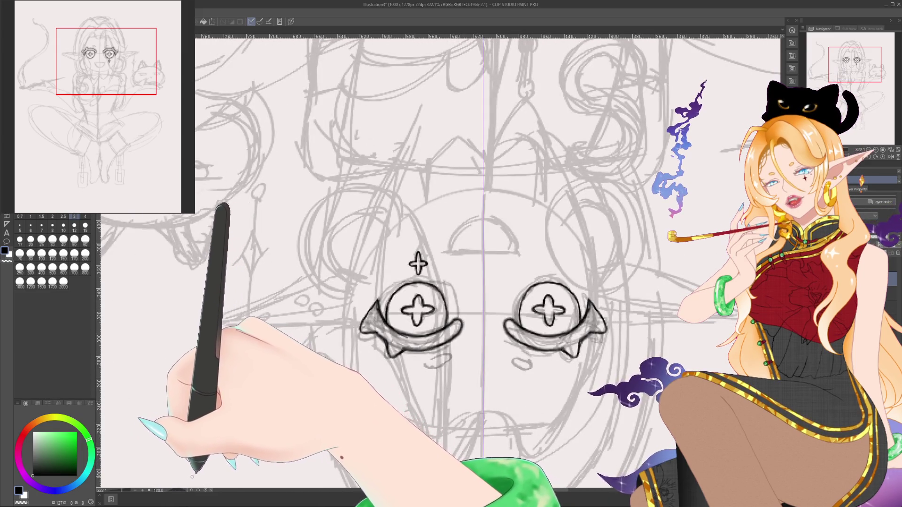
mouse_move(205, 491)
mouse_down()
mouse_move(156, 495)
mouse_move(204, 492)
mouse_up()
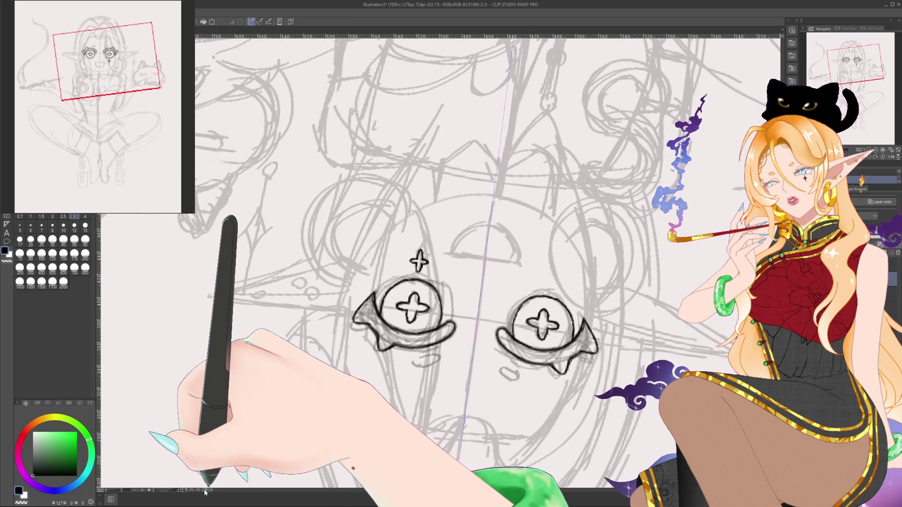
click(204, 492)
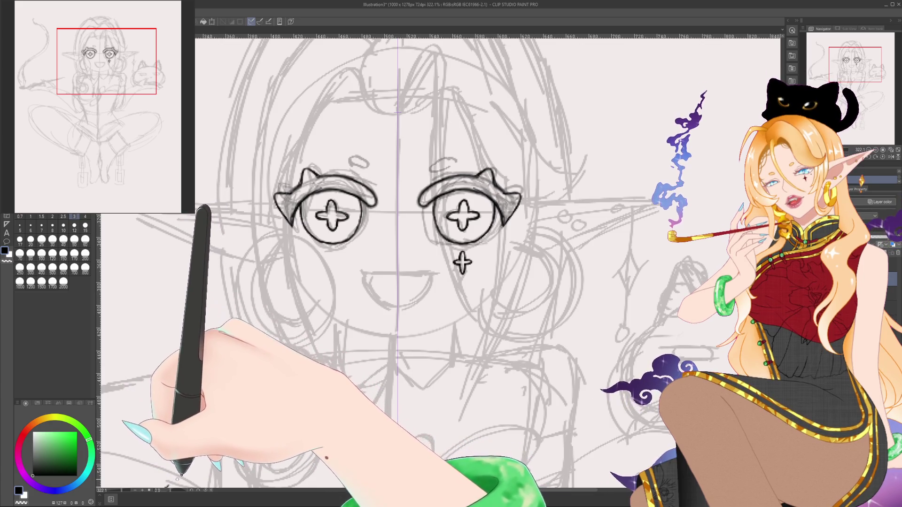
Step: Ink a short straight upper mouth line below the eyes, tilting the canvas to suit the stroke
mouse_move(167, 492)
mouse_down()
mouse_move(160, 486)
mouse_move(190, 495)
mouse_move(193, 456)
mouse_up()
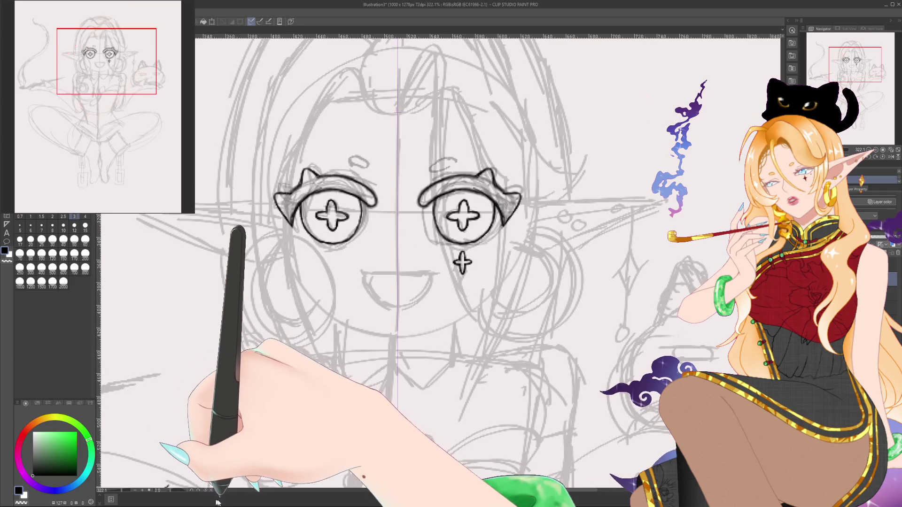
click(198, 490)
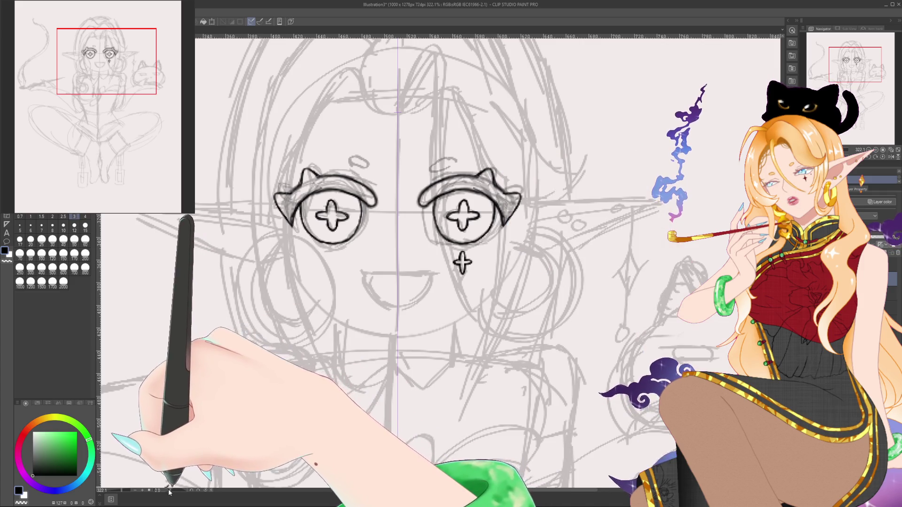
drag(167, 489, 190, 455)
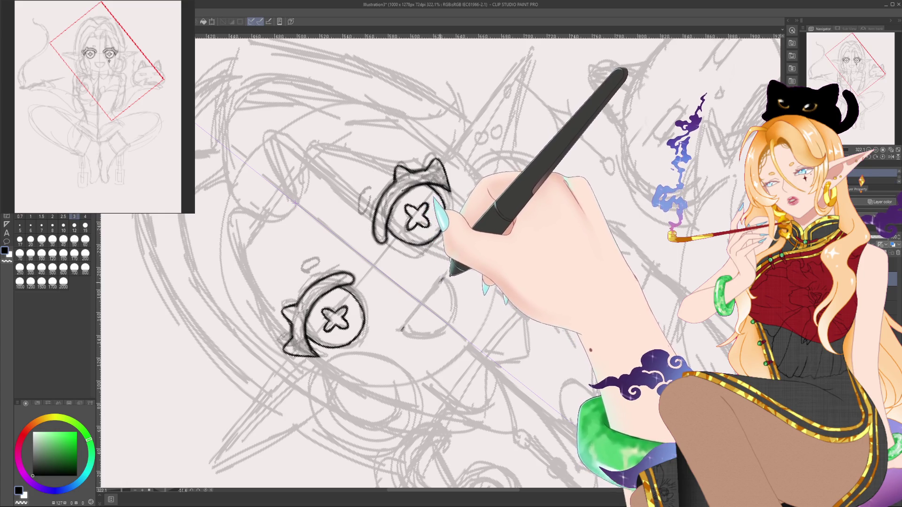
drag(402, 330, 438, 288)
drag(403, 331, 421, 306)
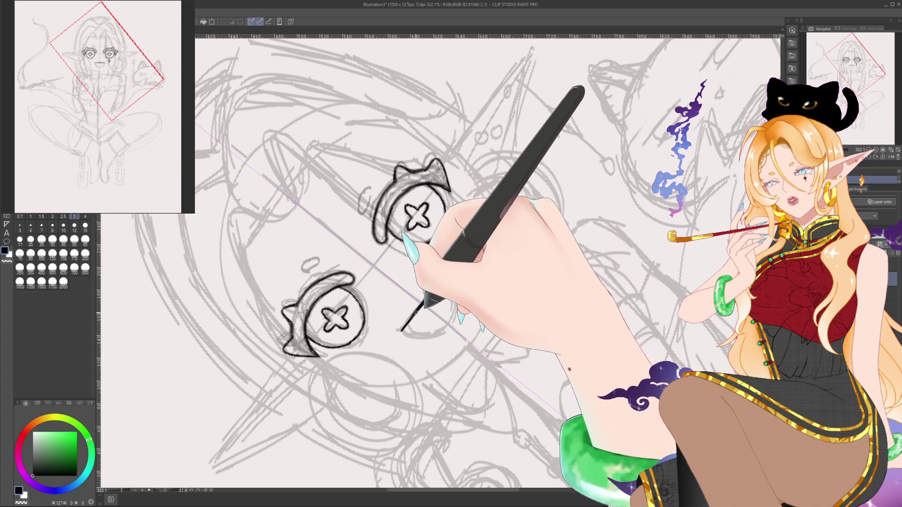
drag(416, 312, 444, 278)
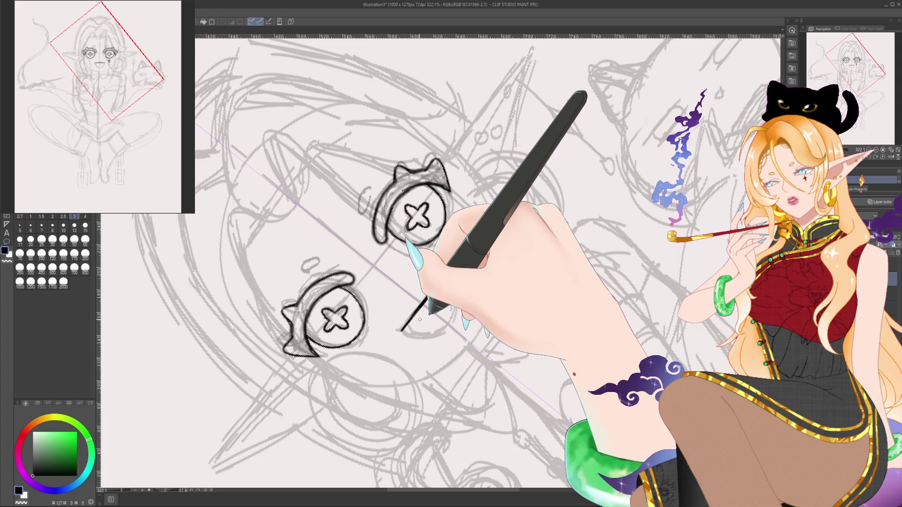
drag(447, 239, 461, 253)
drag(459, 239, 447, 253)
drag(369, 274, 426, 273)
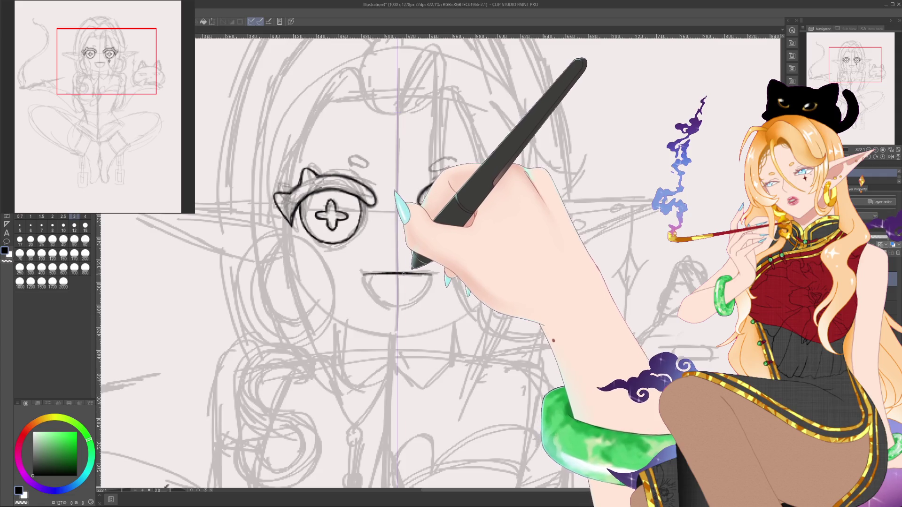
Step: Ink the straight top edge of the mouth below the eyes
drag(362, 274, 435, 274)
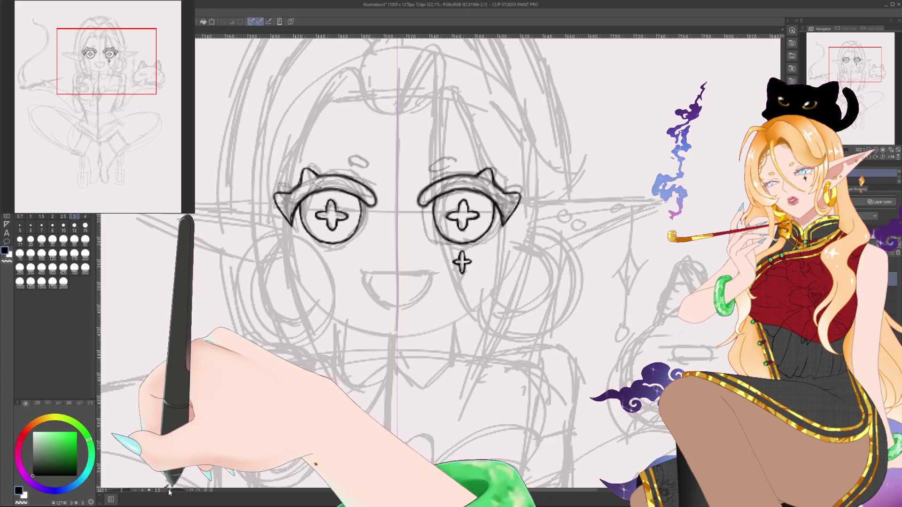
drag(155, 474, 346, 318)
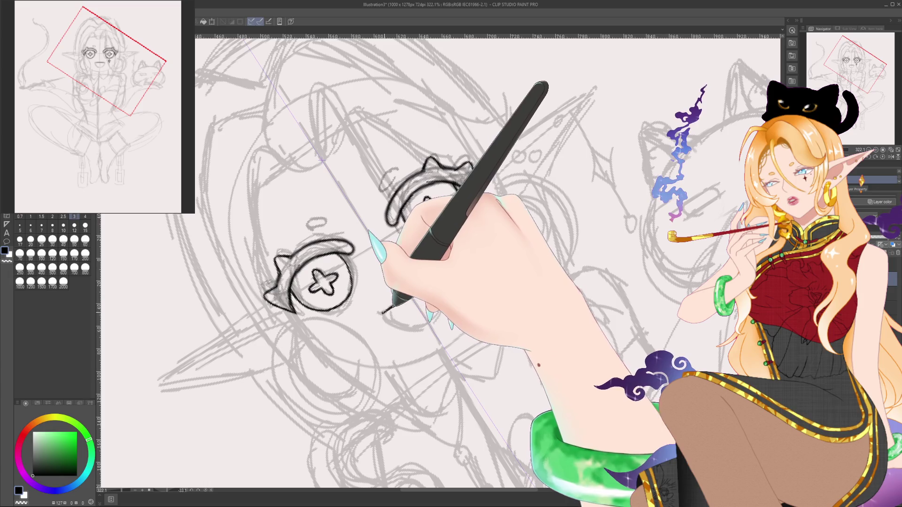
click(166, 489)
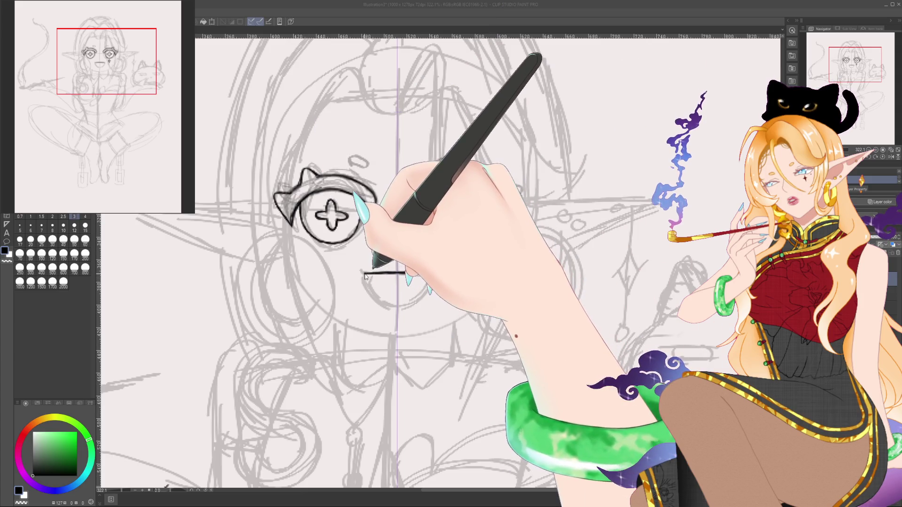
Step: Draw the U-shaped lower edge with a small fang, refining strokes with undo and redo
drag(365, 274, 427, 274)
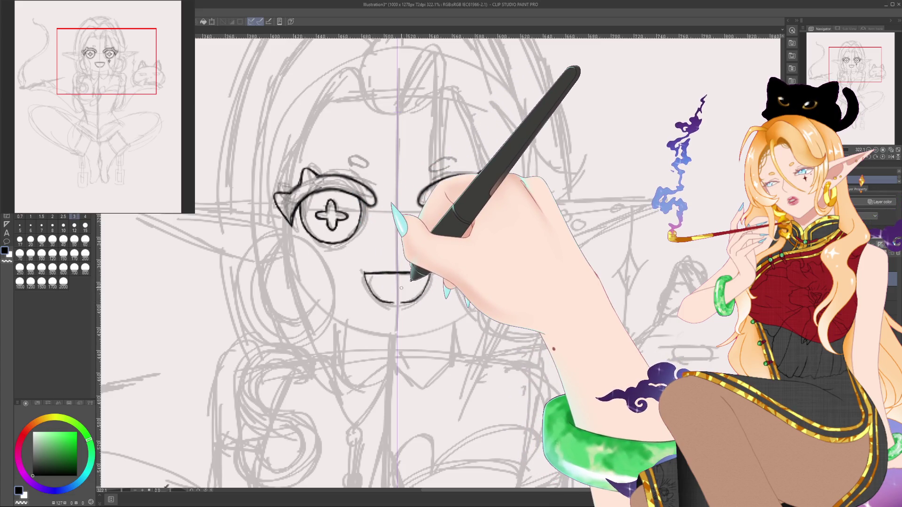
key(ctrl+z)
mouse_move(401, 288)
mouse_down()
mouse_move(381, 237)
mouse_move(366, 263)
mouse_move(423, 275)
mouse_up()
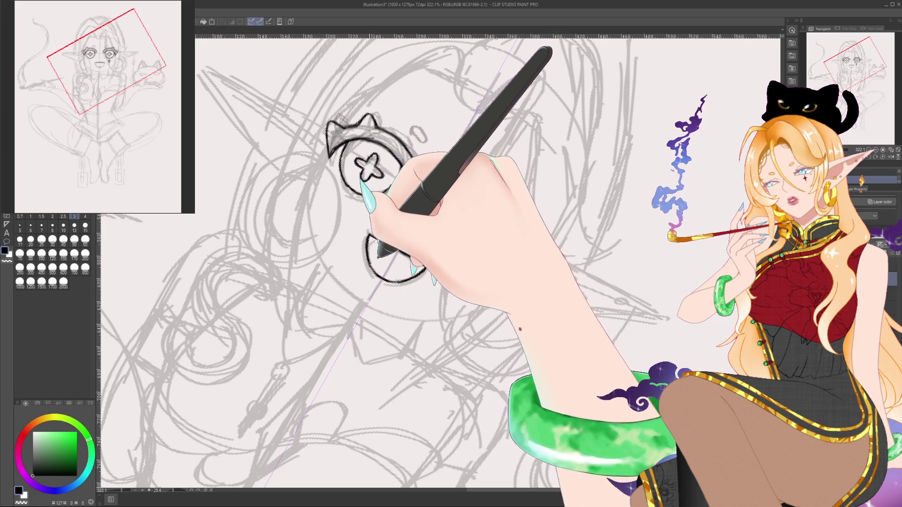
key(minus)
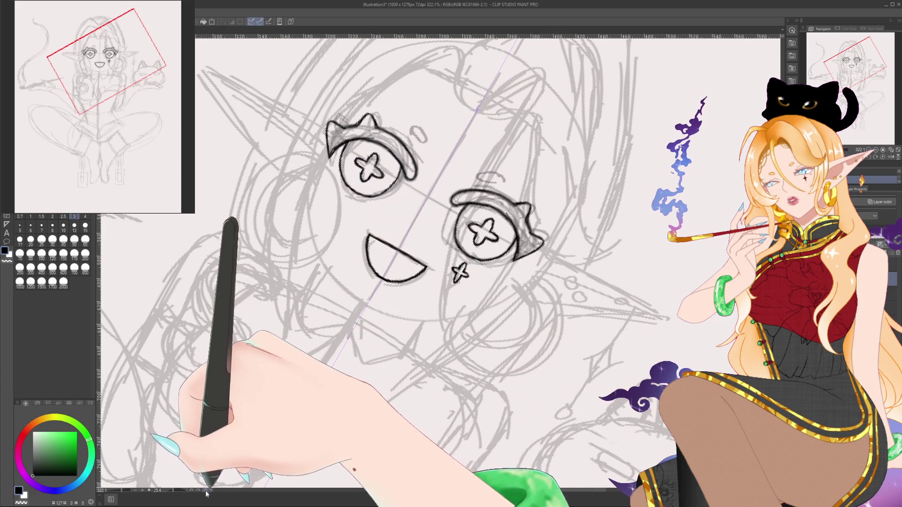
key(minus)
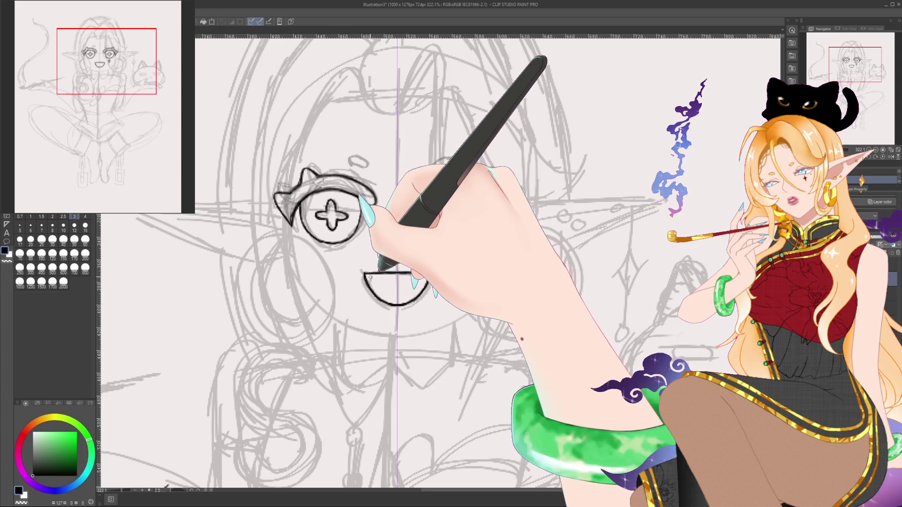
key(ctrl+z)
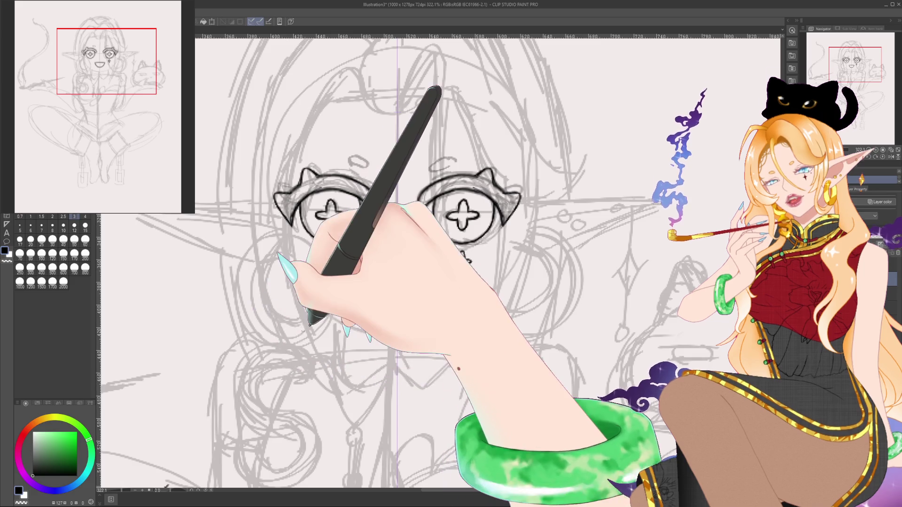
key(ctrl+y)
key(ctrl+y)
key(ctrl+y)
key(ctrl+y)
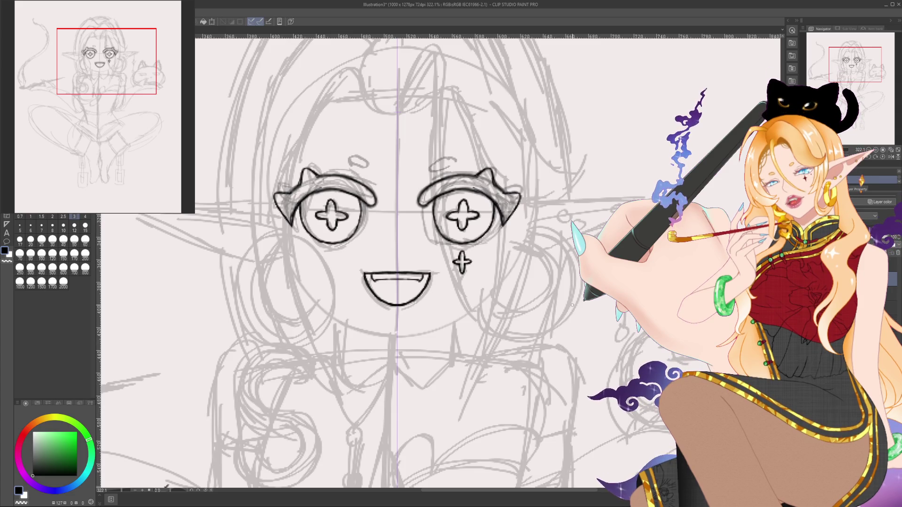
drag(191, 216, 188, 217)
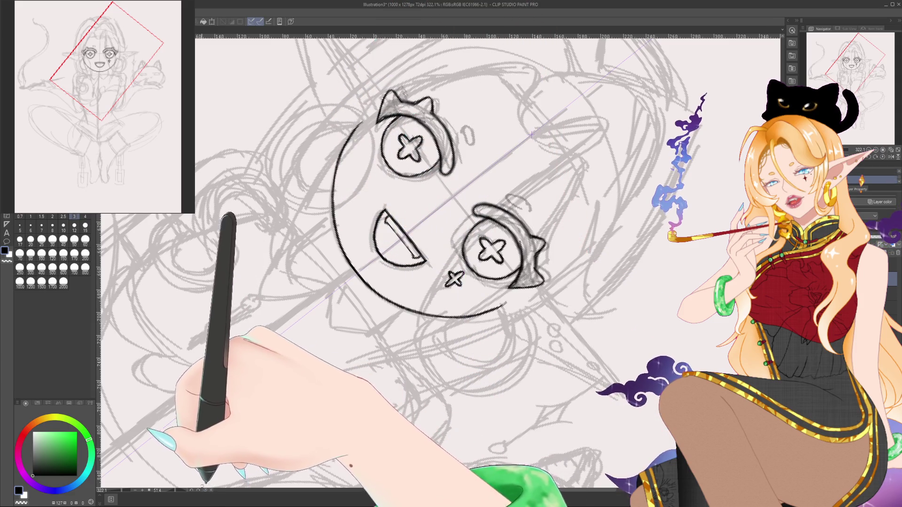
Step: Ink the rounded jaw outline around the star eyes, sparkle and smile, comparing versions with undo/redo
key(ctrl+@)
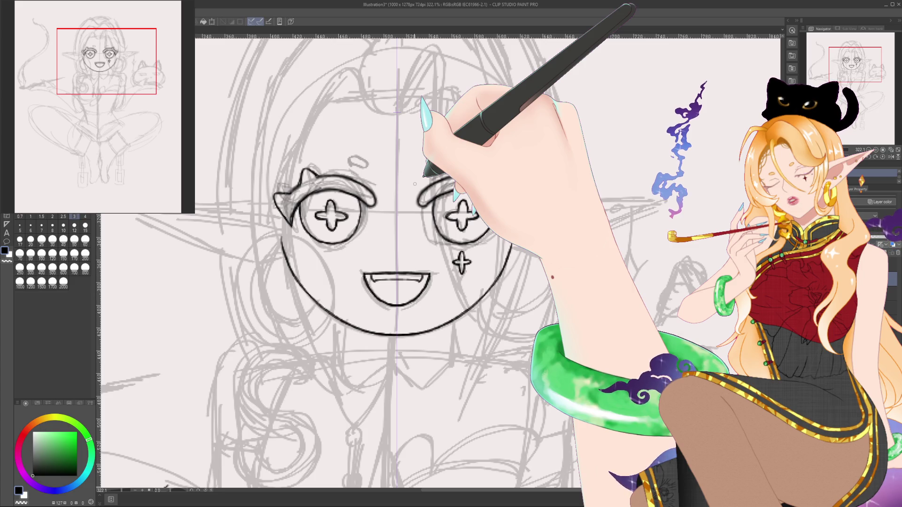
key(ctrl+z)
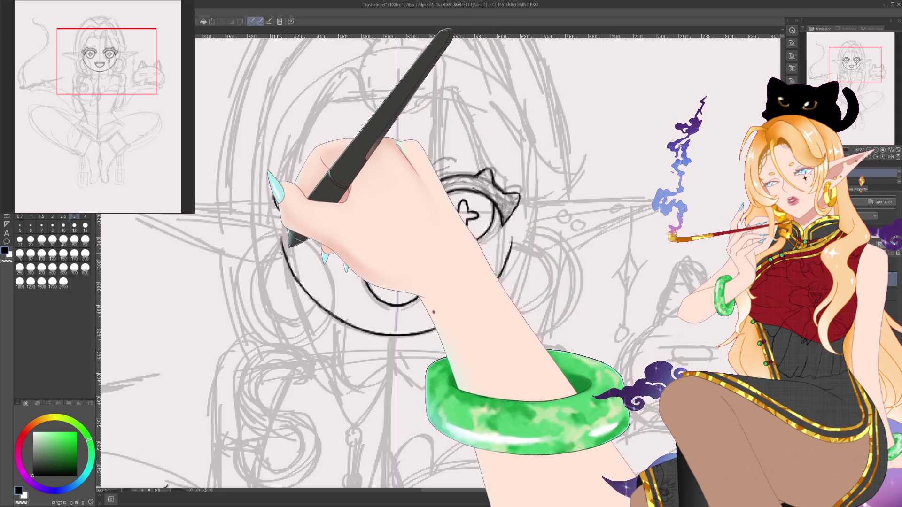
key(ctrl+y)
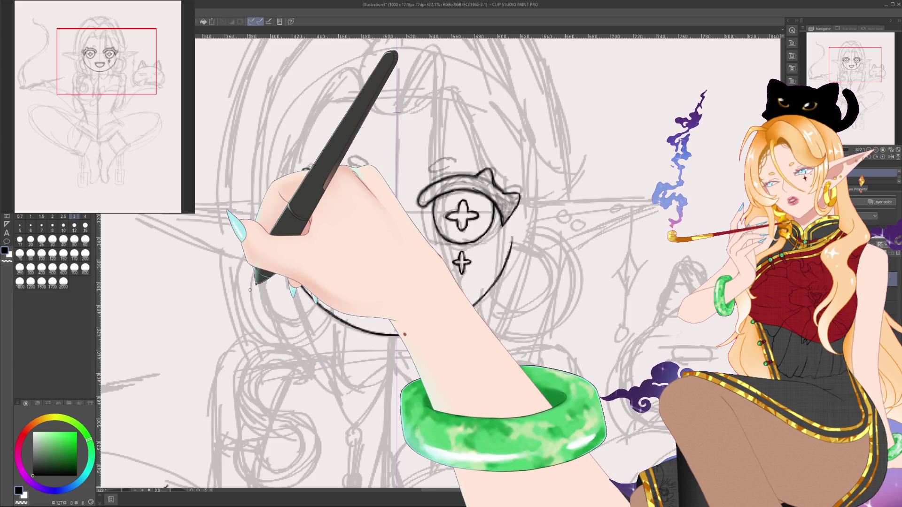
key(ctrl+z)
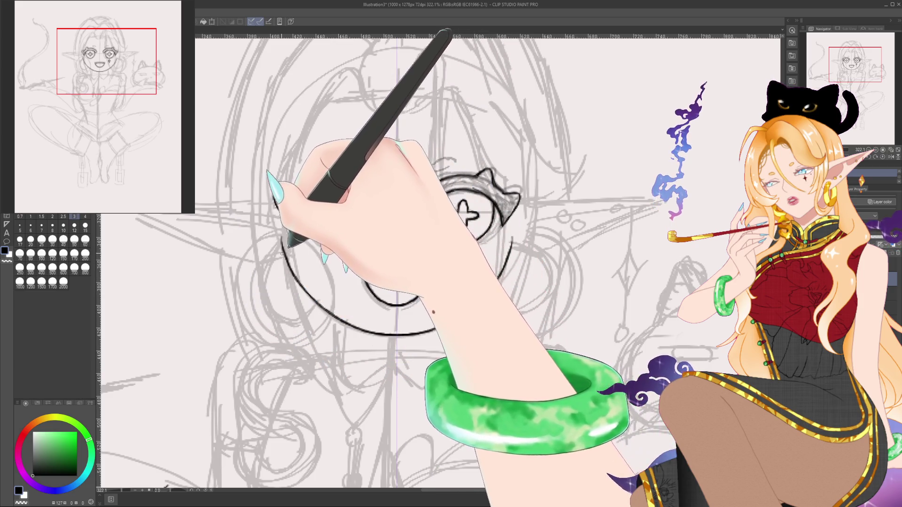
drag(284, 254, 312, 313)
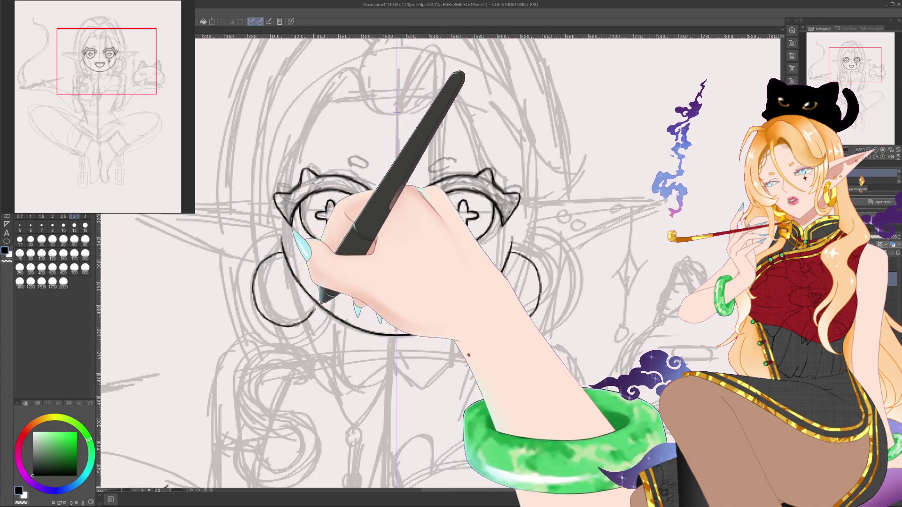
Step: Compare the heart and cross versions of the right eye, keeping the cross eye and cheek mark
key(ctrl+y)
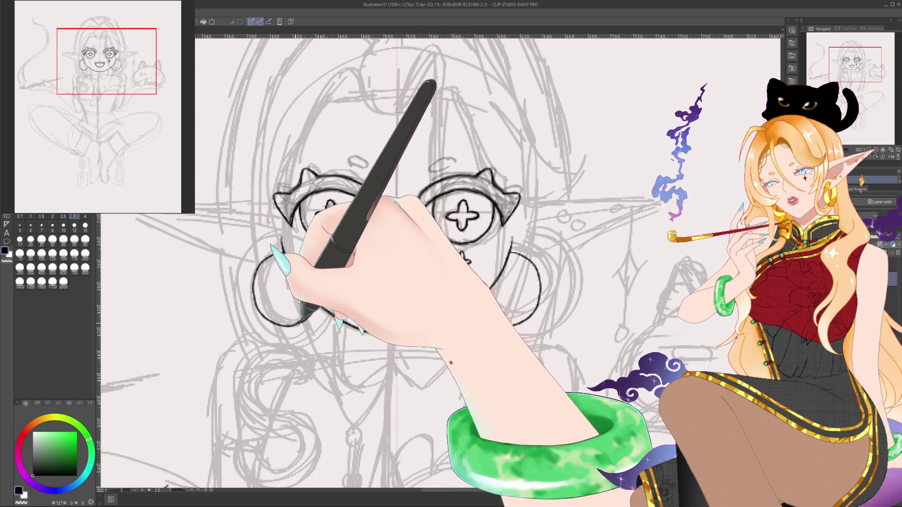
key(ctrl+z)
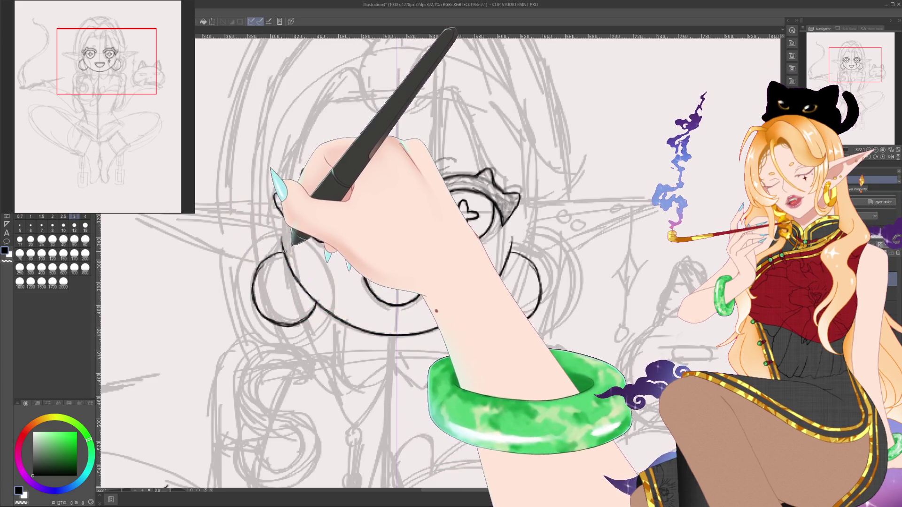
key(ctrl+y)
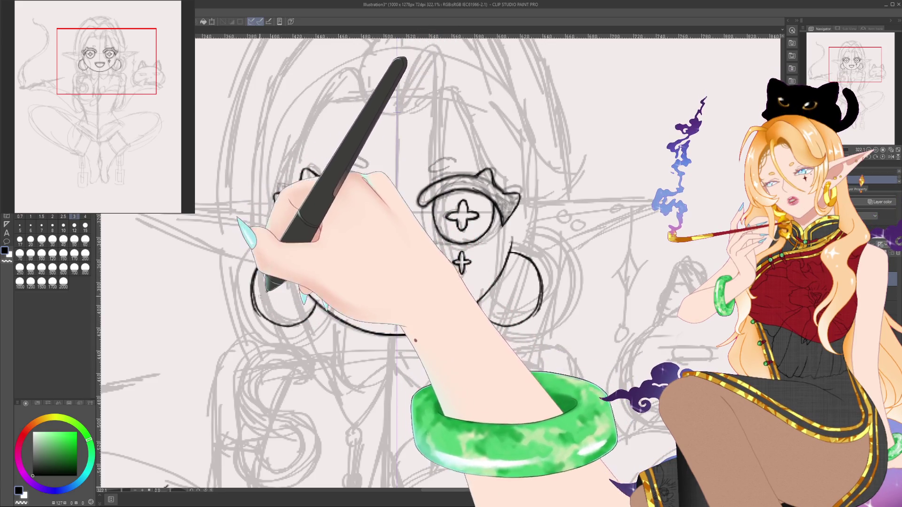
key(ctrl+z)
key(ctrl+z)
key(ctrl+y)
key(ctrl+y)
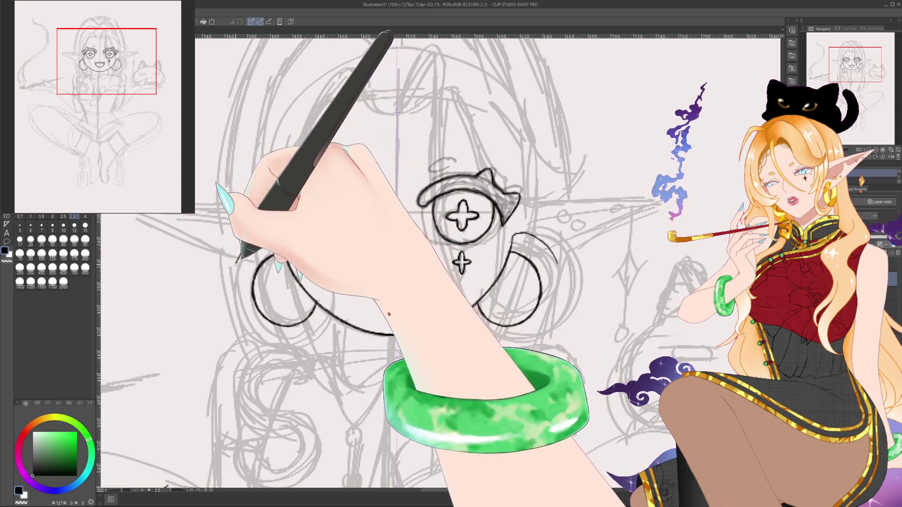
Step: Ink the outer arcs of both side hair loops and the open mouth's upper line
drag(242, 244, 233, 324)
drag(559, 268, 552, 326)
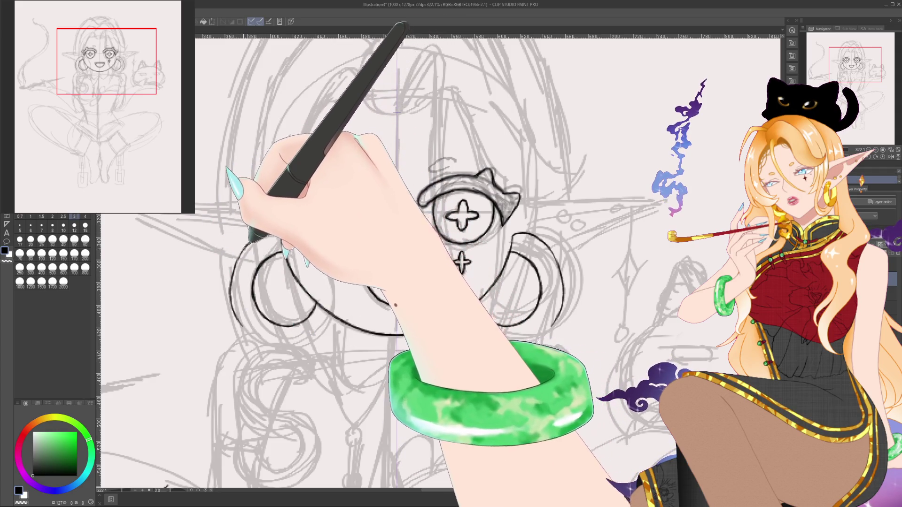
drag(365, 275, 414, 282)
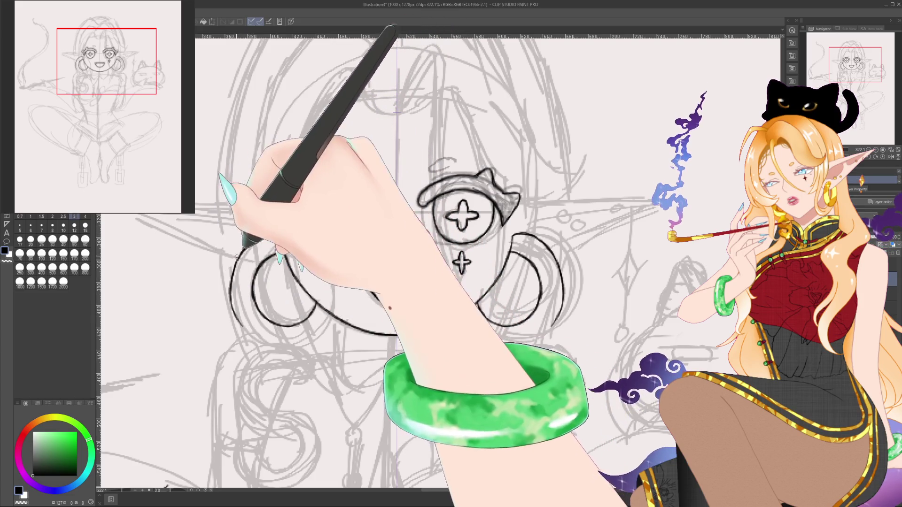
click(85, 241)
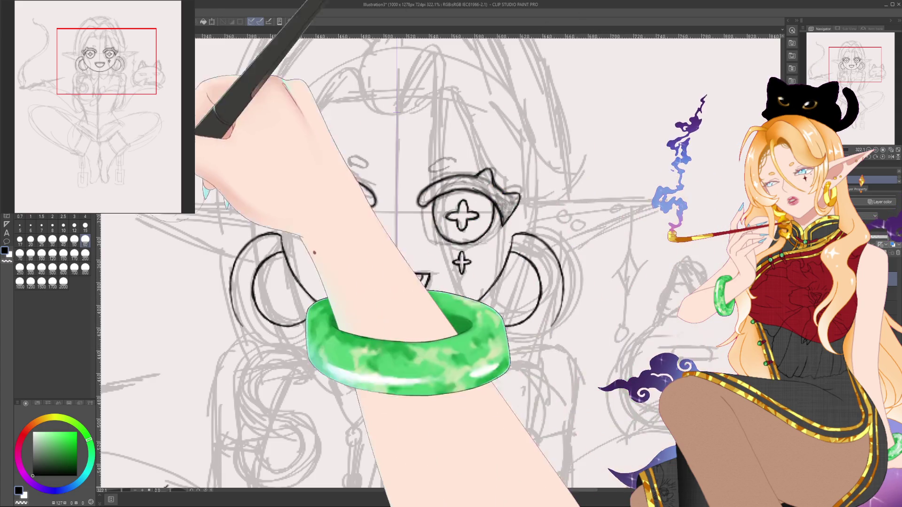
click(74, 216)
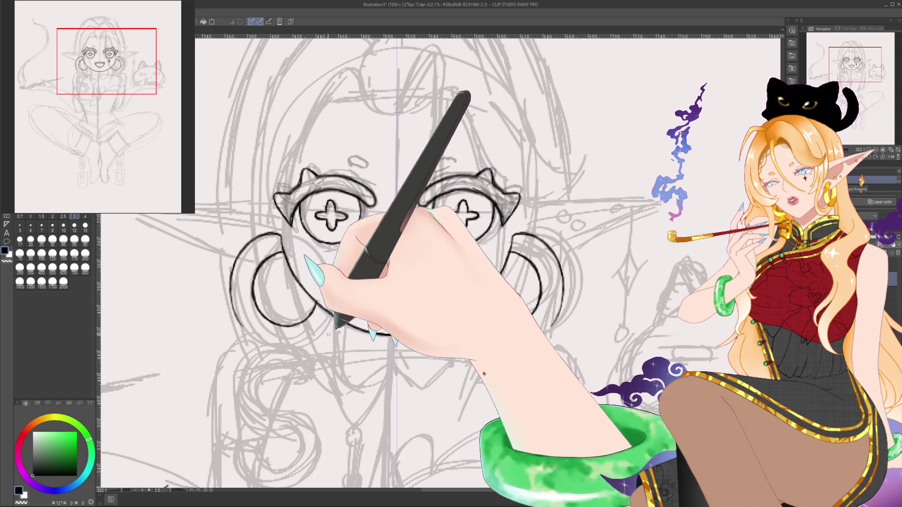
drag(169, 491, 182, 493)
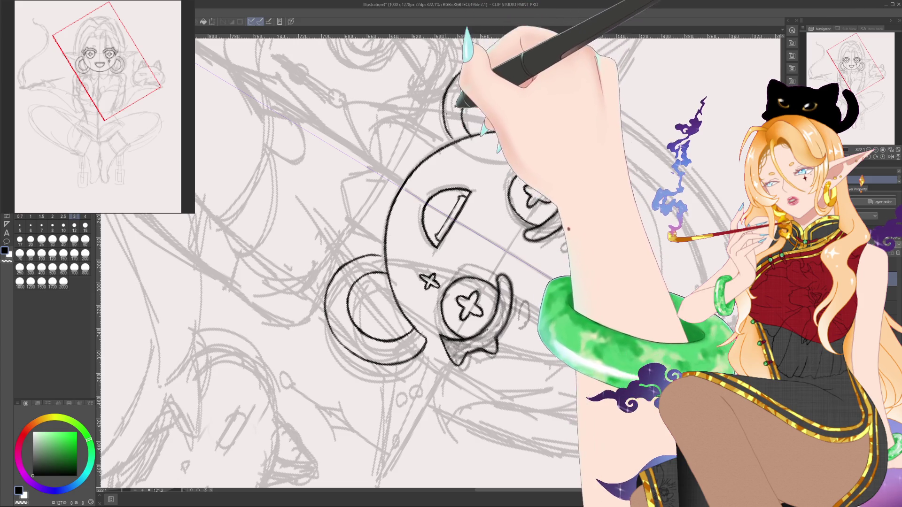
drag(452, 81, 450, 136)
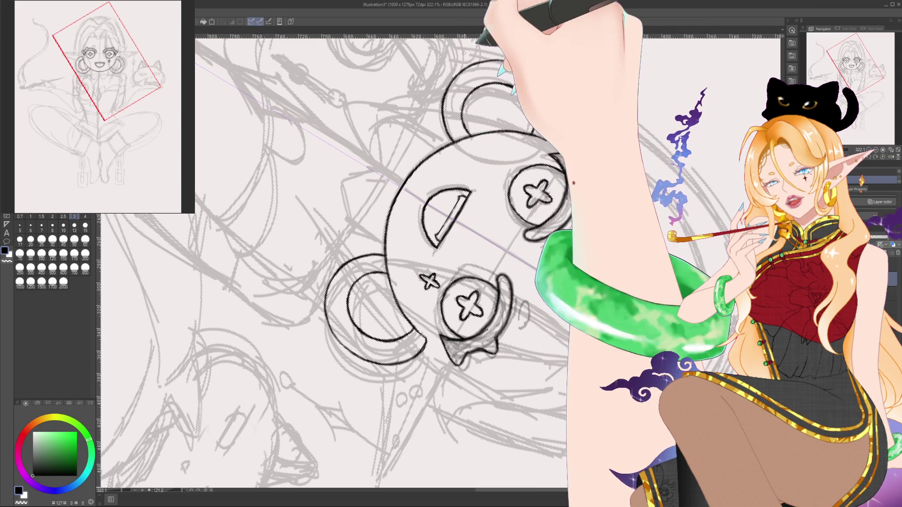
key(ctrl+@)
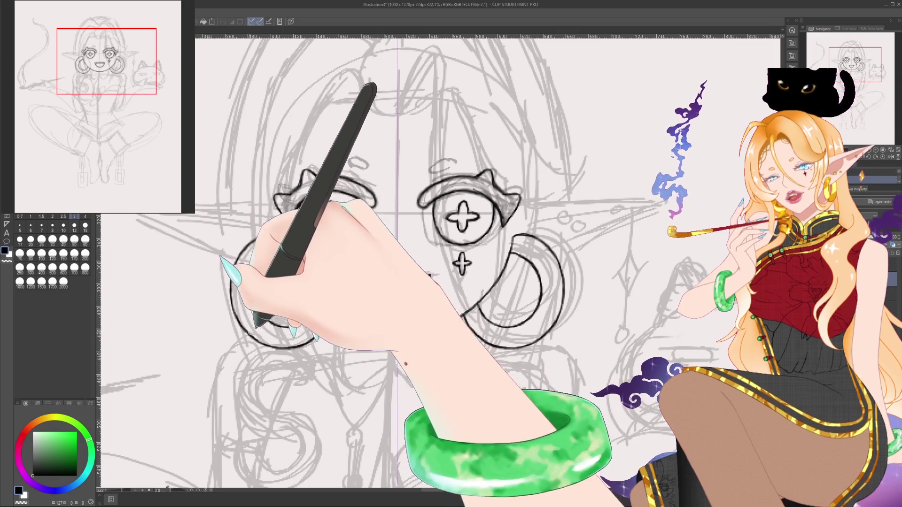
drag(640, 289, 643, 219)
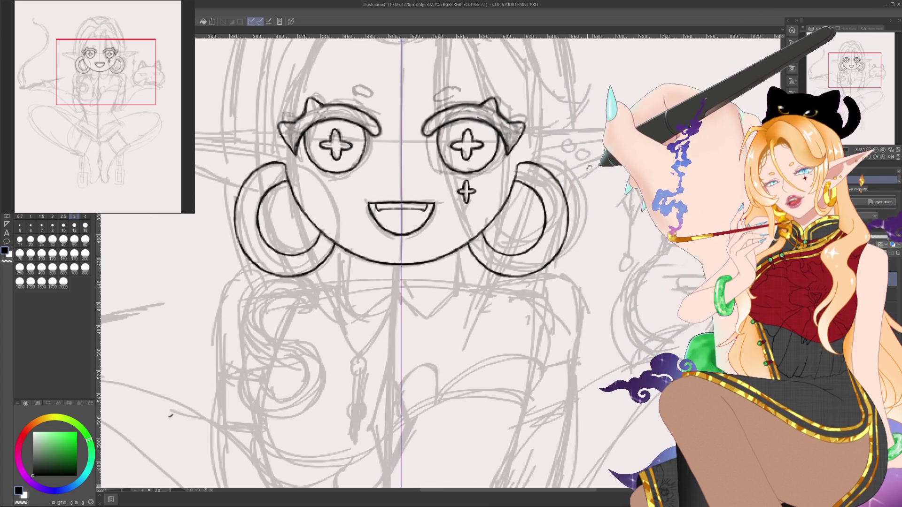
Step: Ink a round curl under the left hair loop with the view rotated about -44°
drag(552, 164, 559, 139)
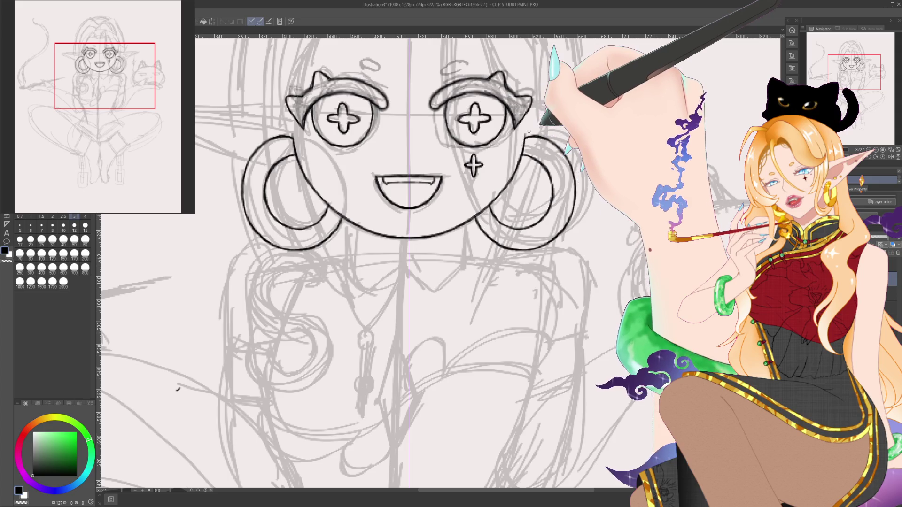
mouse_move(585, 262)
mouse_down()
mouse_move(637, 215)
mouse_move(646, 236)
mouse_up()
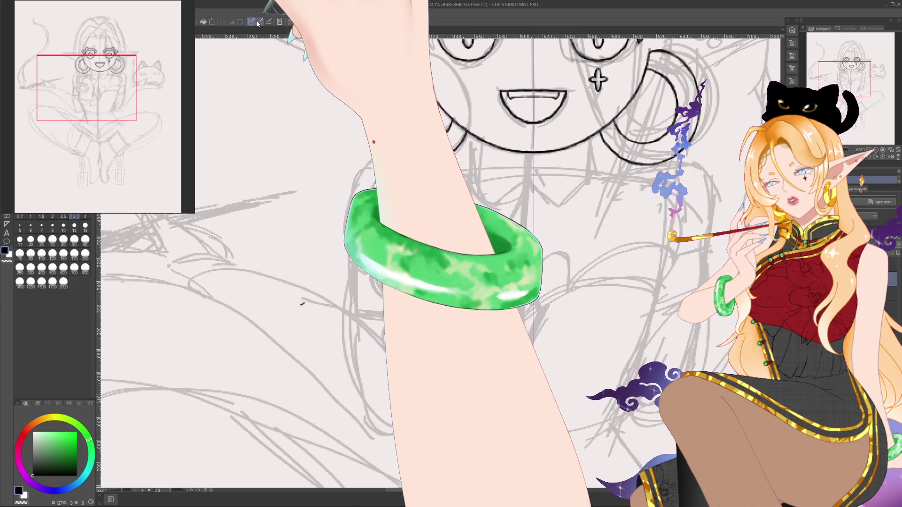
drag(573, 248, 484, 263)
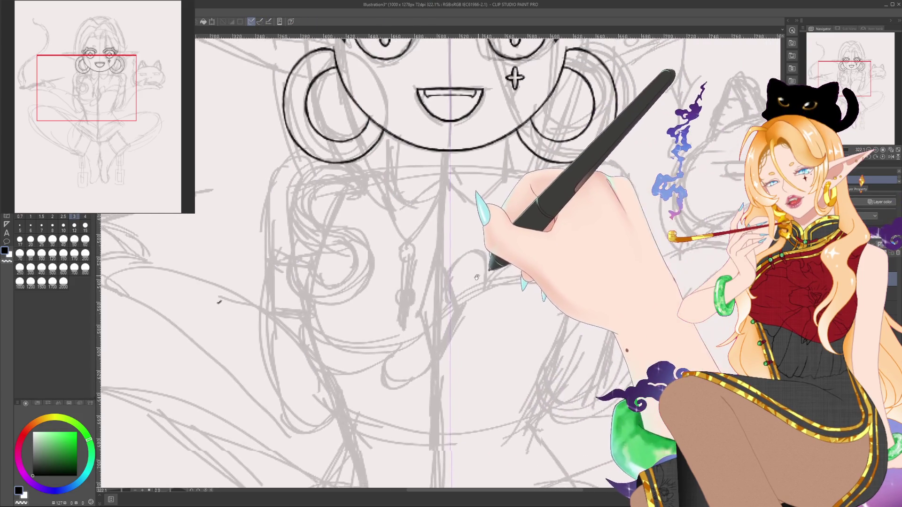
drag(393, 240, 411, 243)
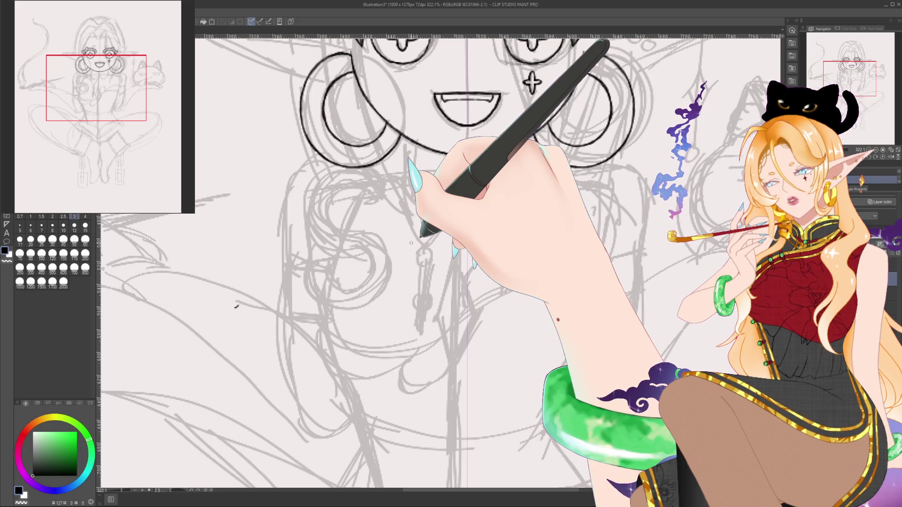
mouse_move(177, 413)
mouse_down()
mouse_move(173, 451)
mouse_move(181, 447)
mouse_up()
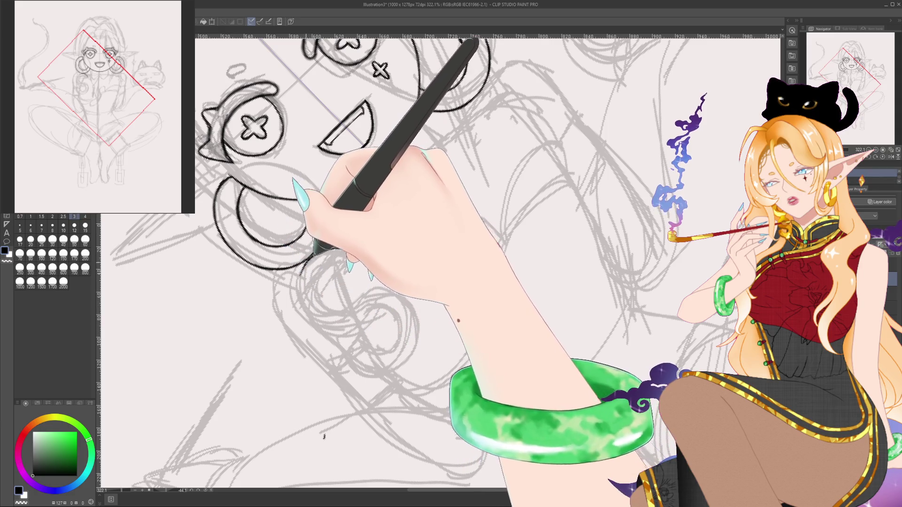
mouse_move(314, 328)
mouse_down()
mouse_move(369, 326)
mouse_move(382, 314)
mouse_move(371, 351)
mouse_move(403, 329)
mouse_move(388, 313)
mouse_up()
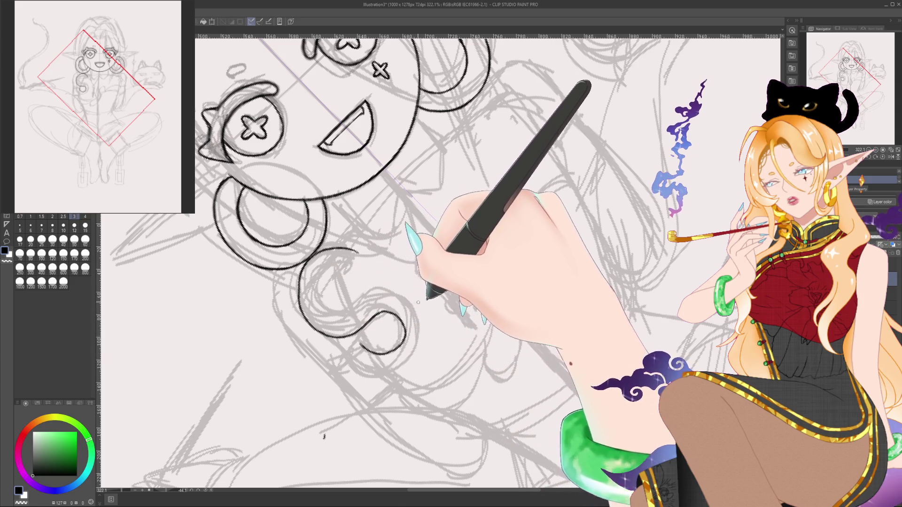
Step: Level the canvas and switch to brush size 60 to rework the curl below the left loop
key(ctrl+at)
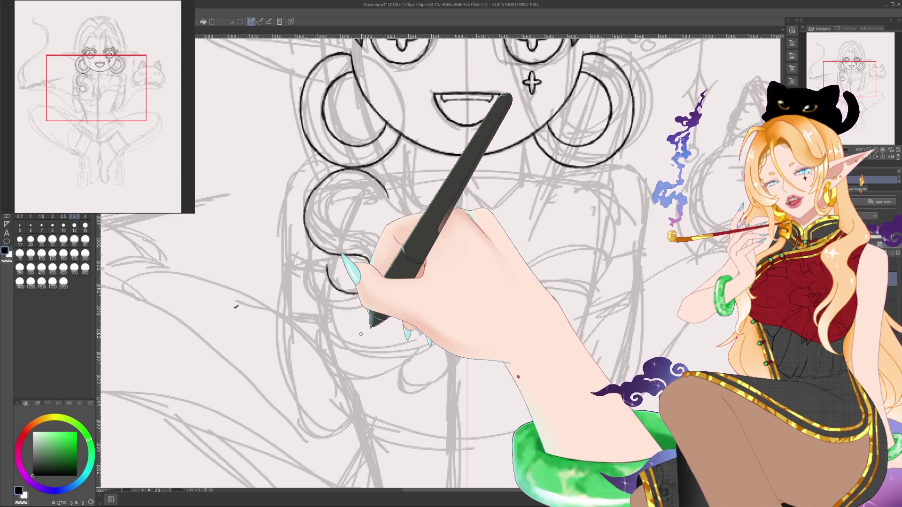
key(bracketright)
key(bracketright)
key(bracketright)
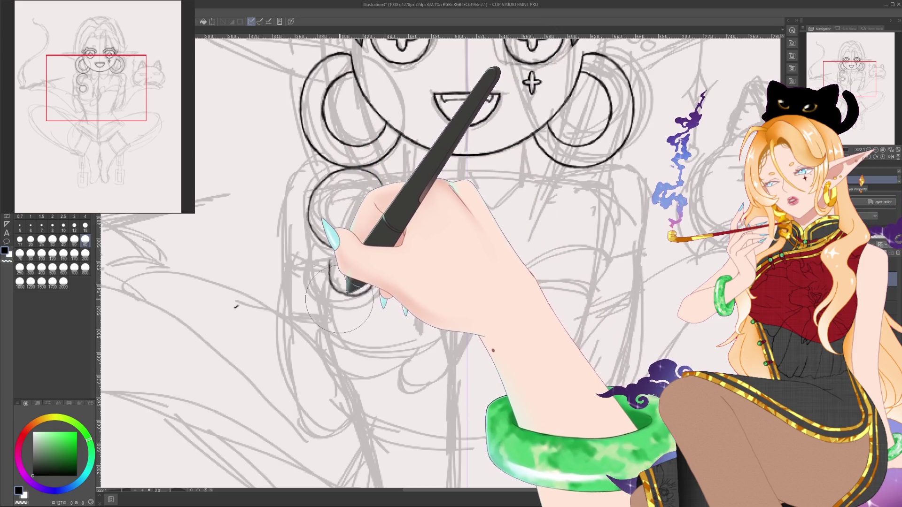
scroll(423, 256, down, 2)
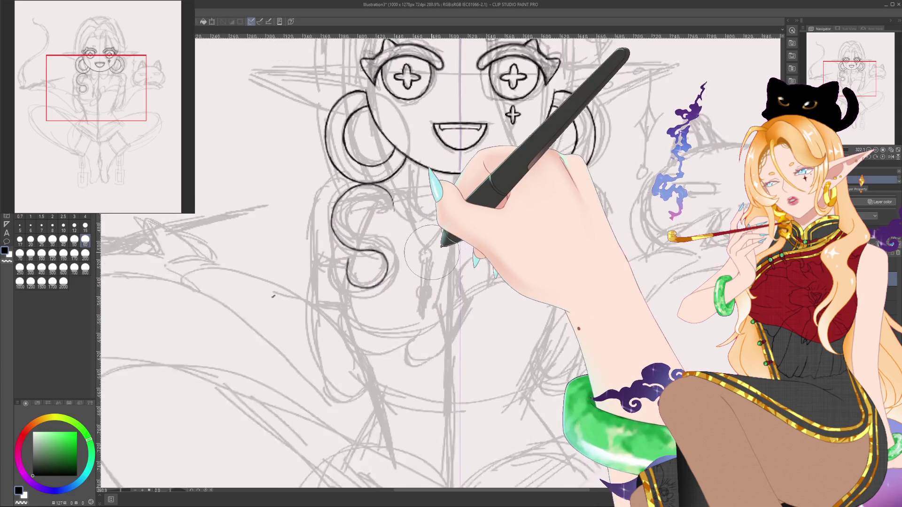
Step: Zoom to the curl and ink a double-outlined S shape below the left loop at brush size 3
scroll(431, 252, down, 2)
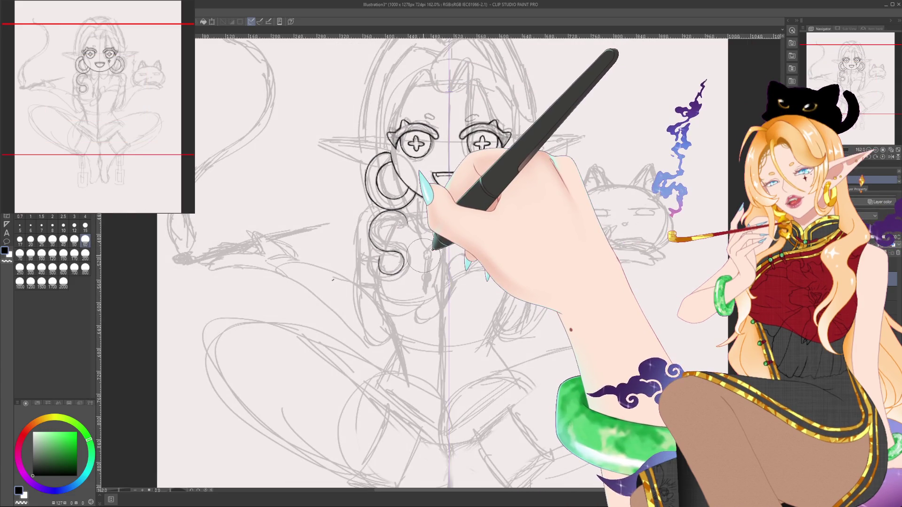
scroll(423, 258, up, 3)
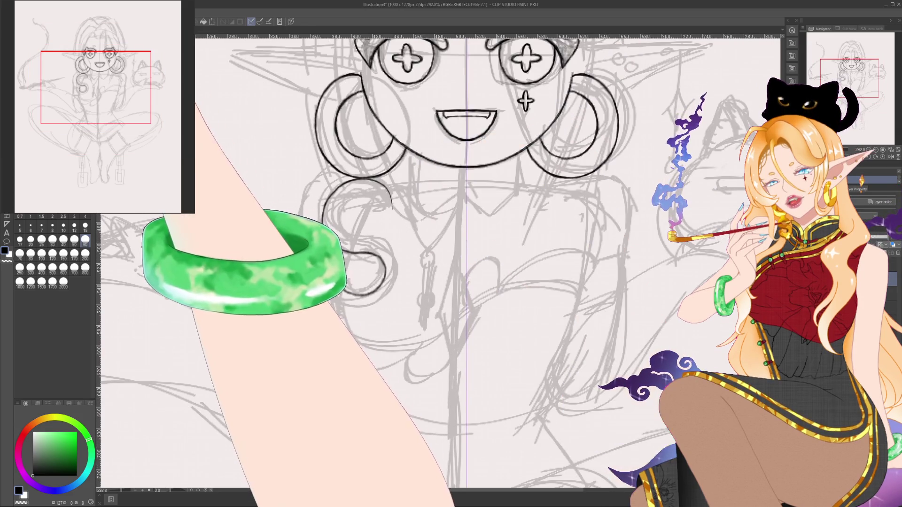
click(74, 216)
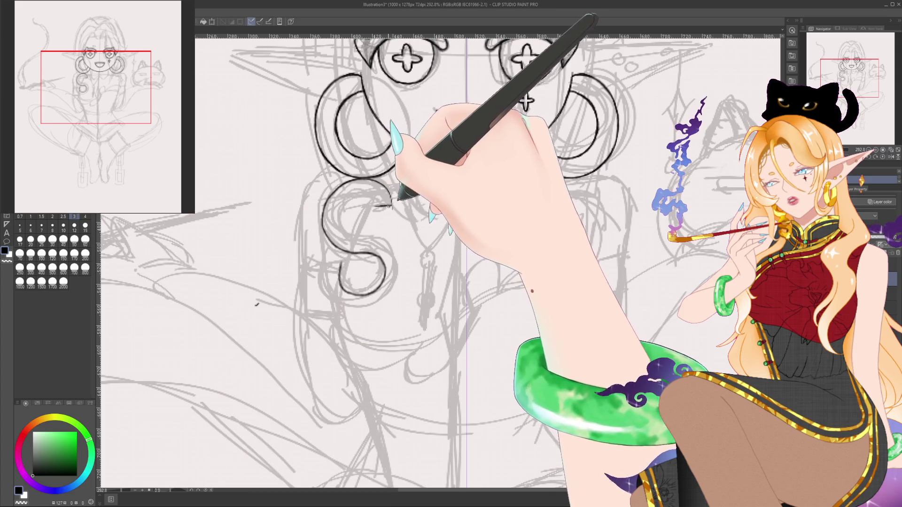
drag(397, 144, 456, 165)
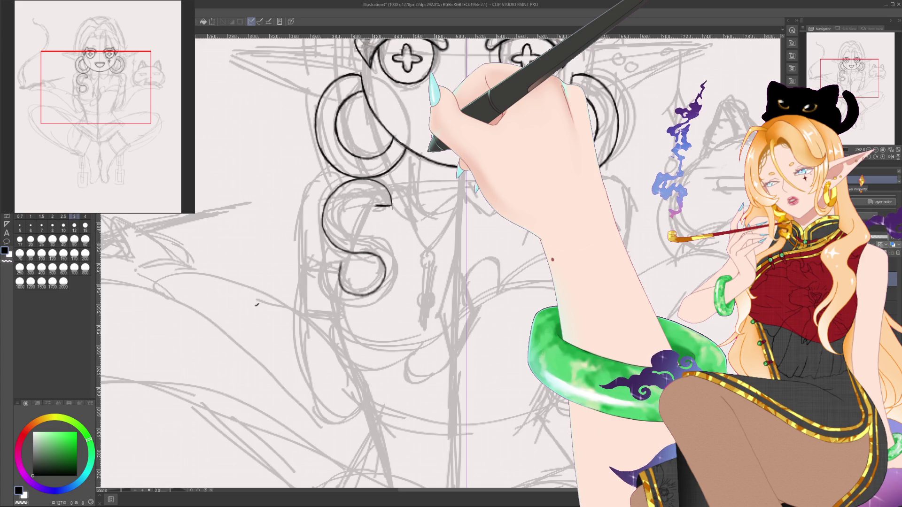
drag(321, 264, 341, 262)
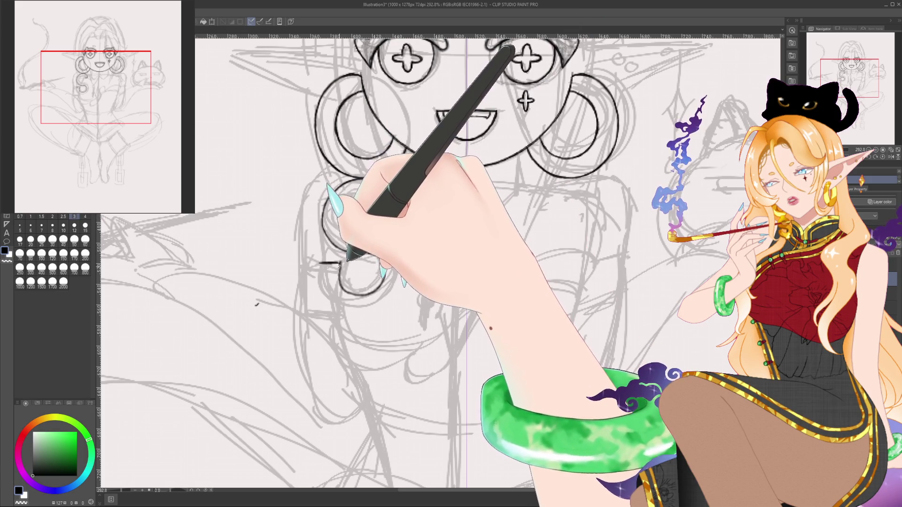
drag(390, 206, 385, 276)
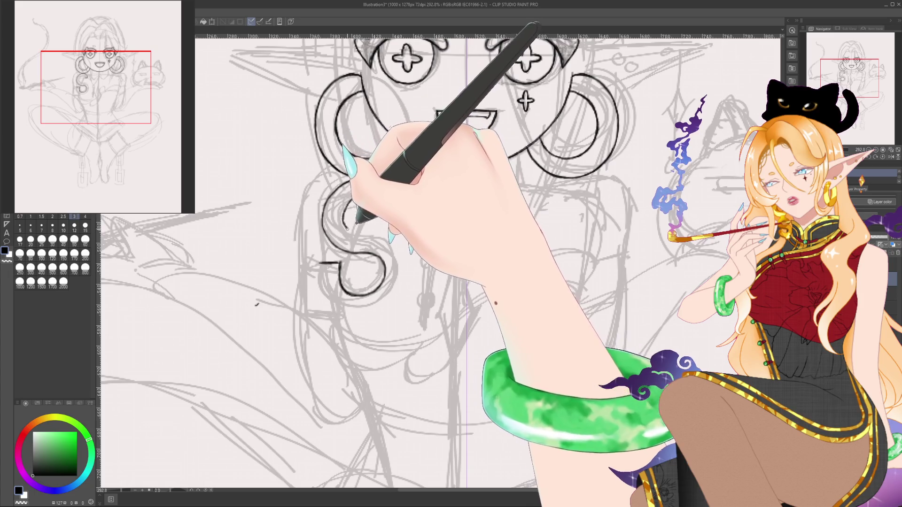
mouse_move(404, 273)
mouse_down()
mouse_move(399, 297)
mouse_move(331, 297)
mouse_move(321, 264)
mouse_up()
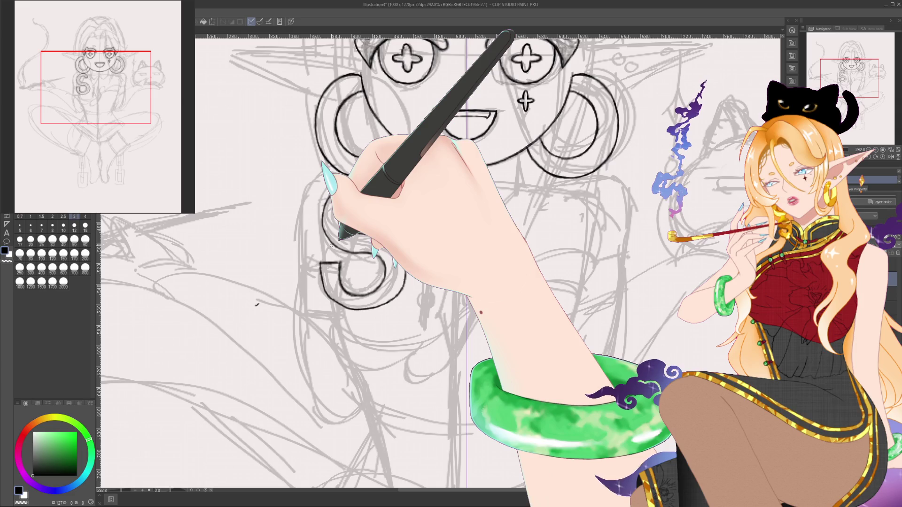
click(85, 216)
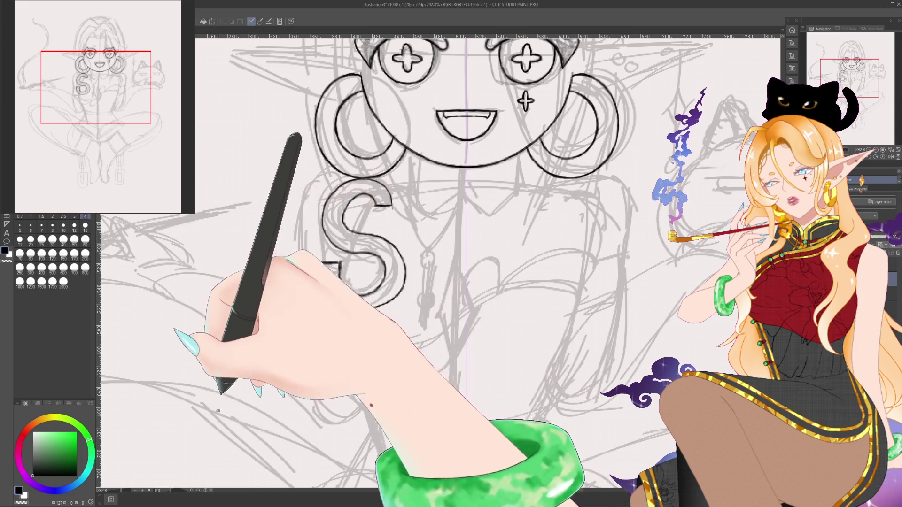
drag(395, 348, 372, 336)
click(74, 216)
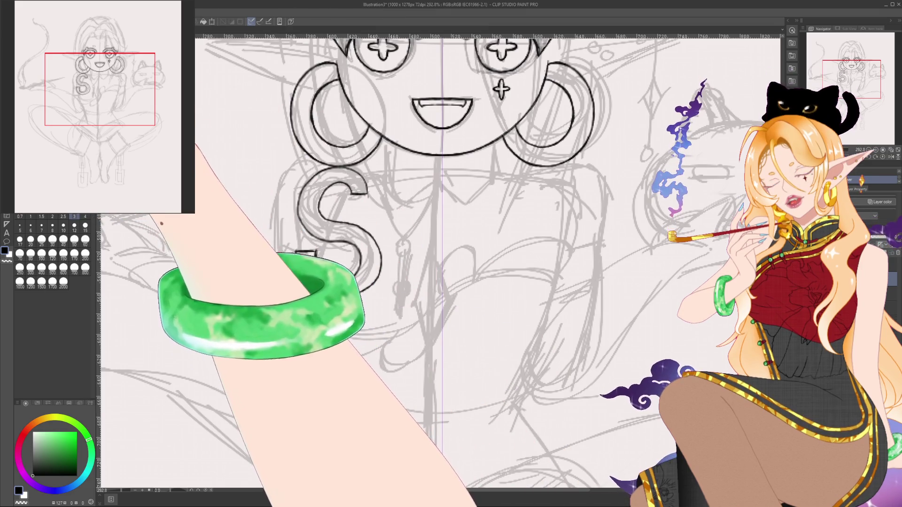
click(7, 233)
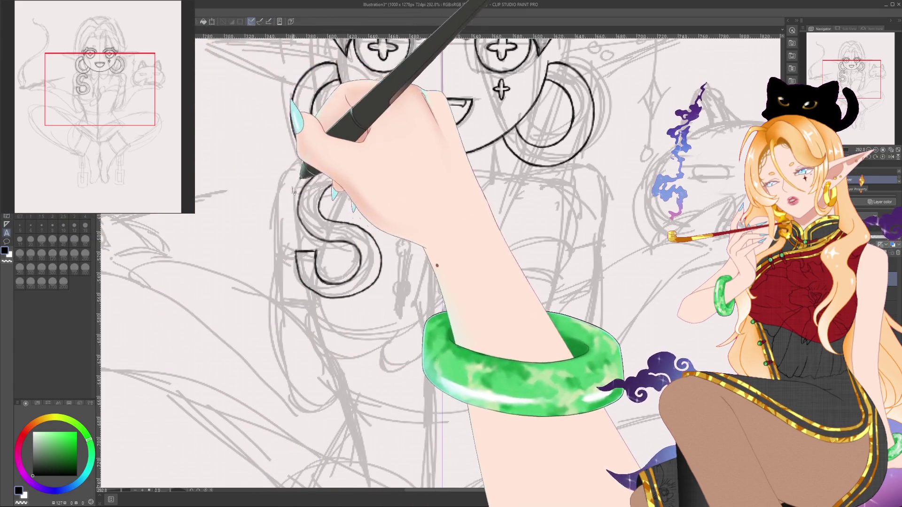
Step: Type a letter S and try Arial Regular and a bold sans font on it
click(516, 218)
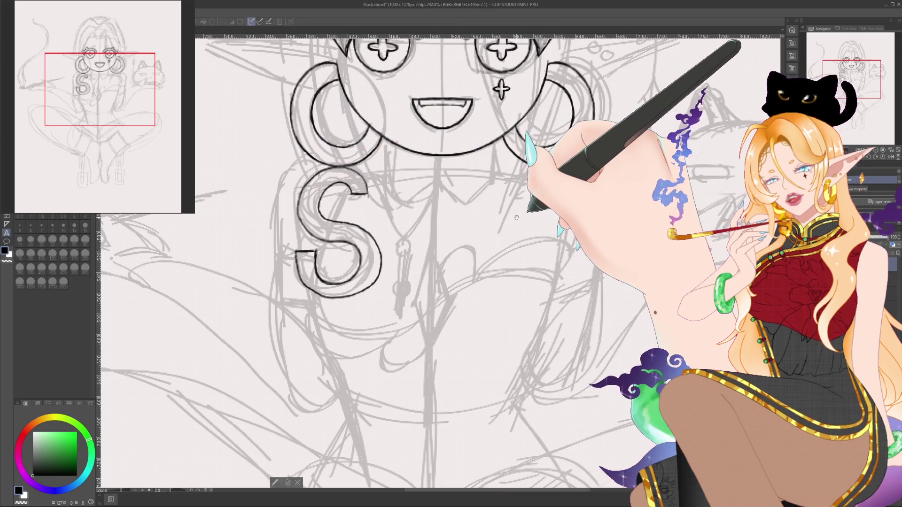
text(S)
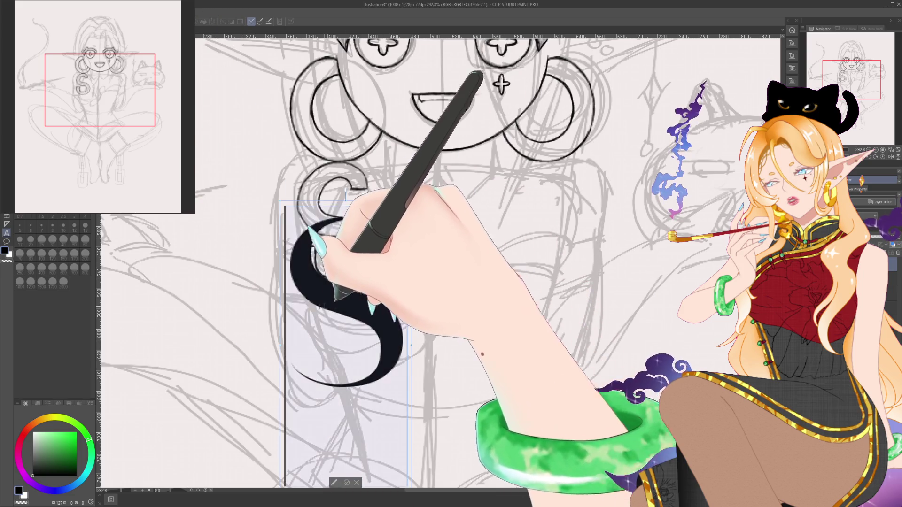
key(ctrl+a)
mouse_move(76, 227)
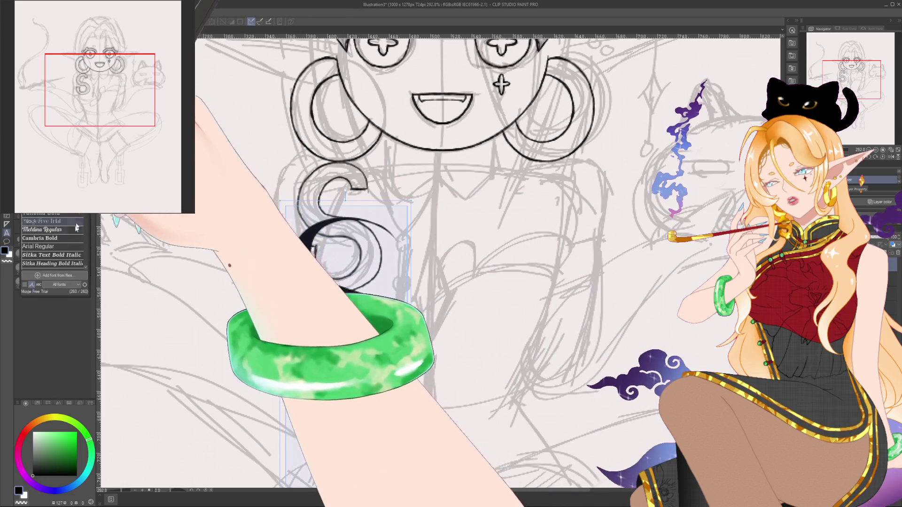
click(71, 247)
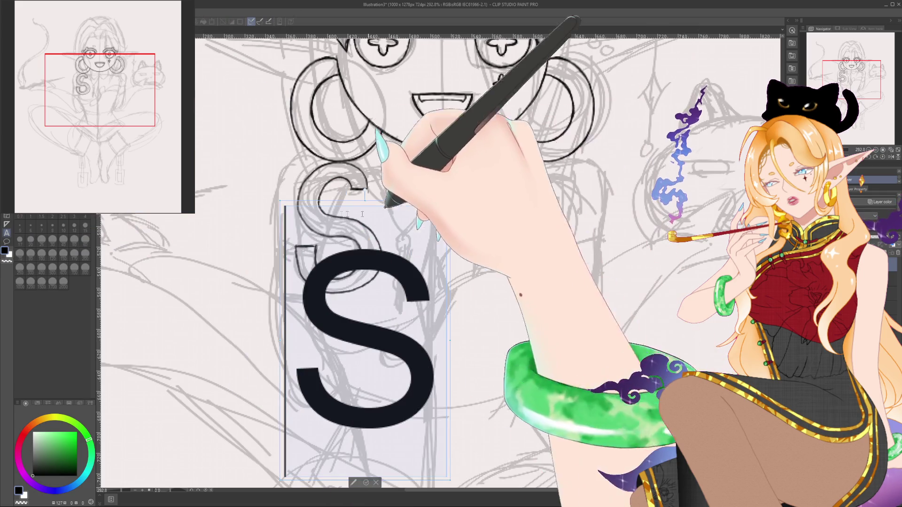
click(73, 212)
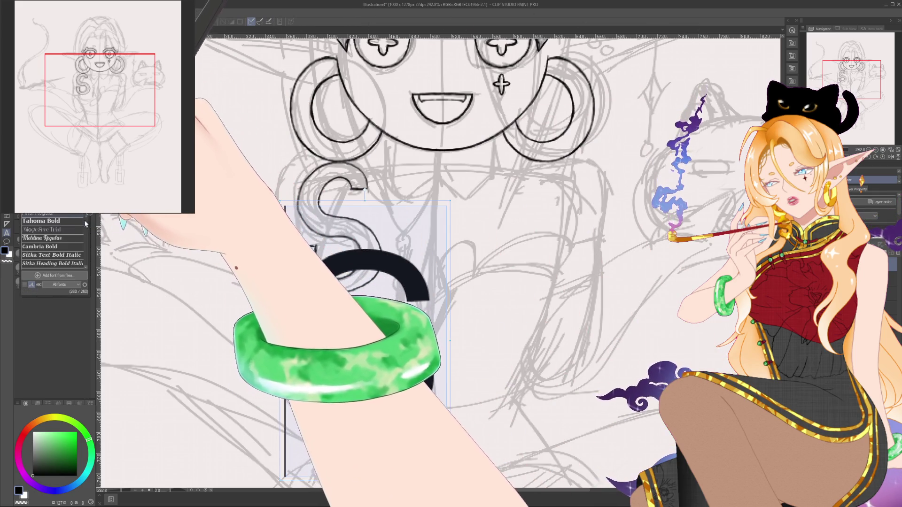
click(52, 233)
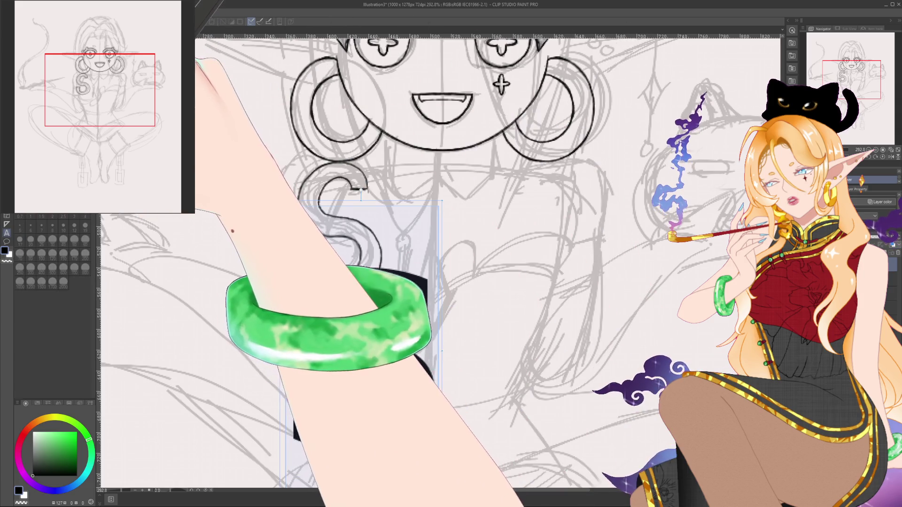
click(73, 211)
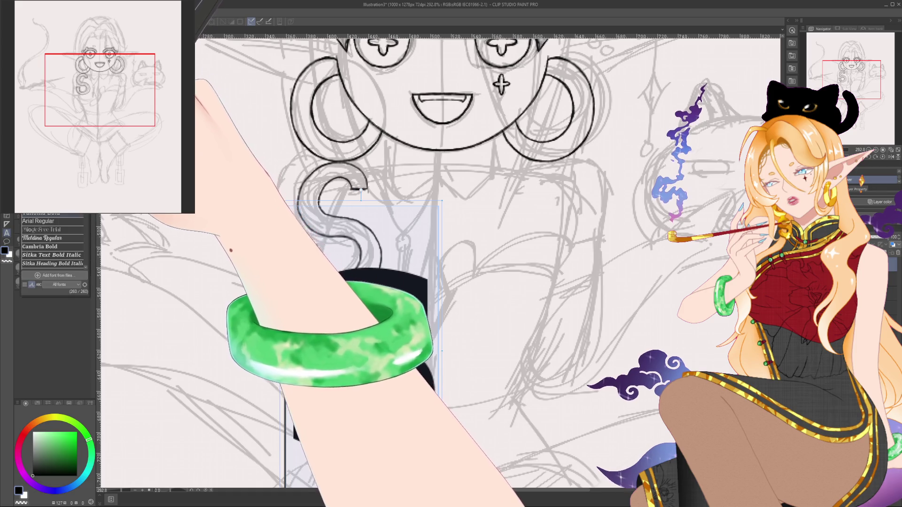
click(74, 221)
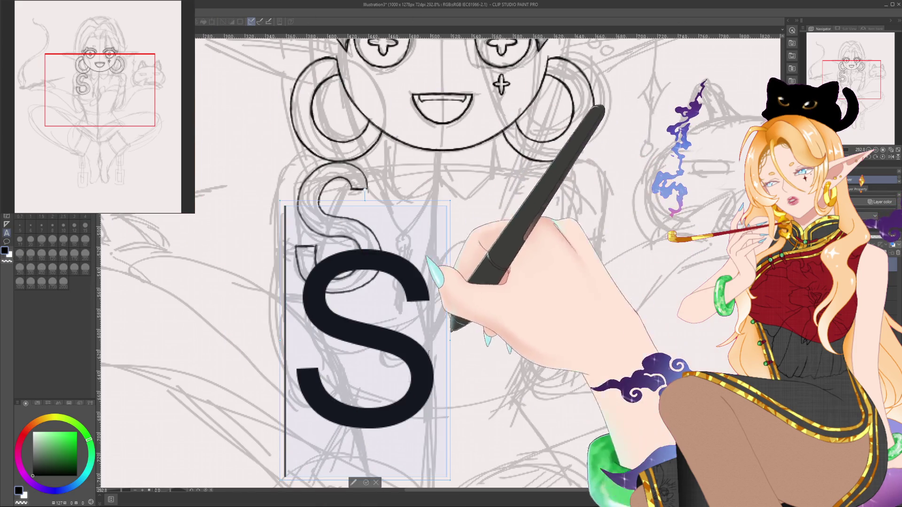
click(376, 482)
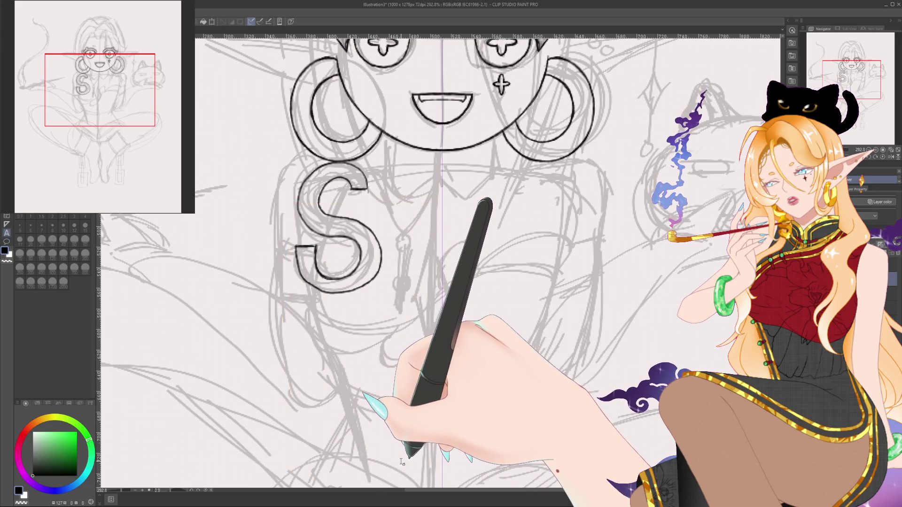
Step: Commit a new S text in sans-serif Arial and move it up over the face
click(346, 414)
text(C)
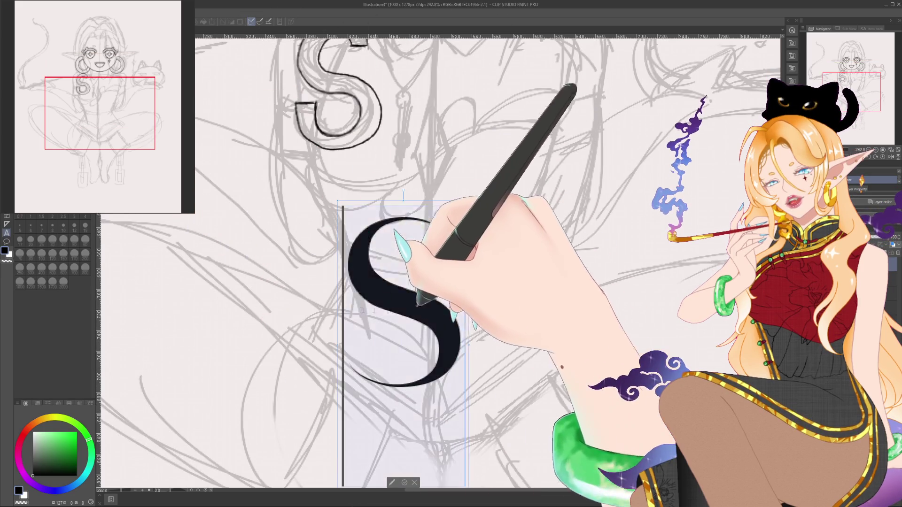
click(47, 230)
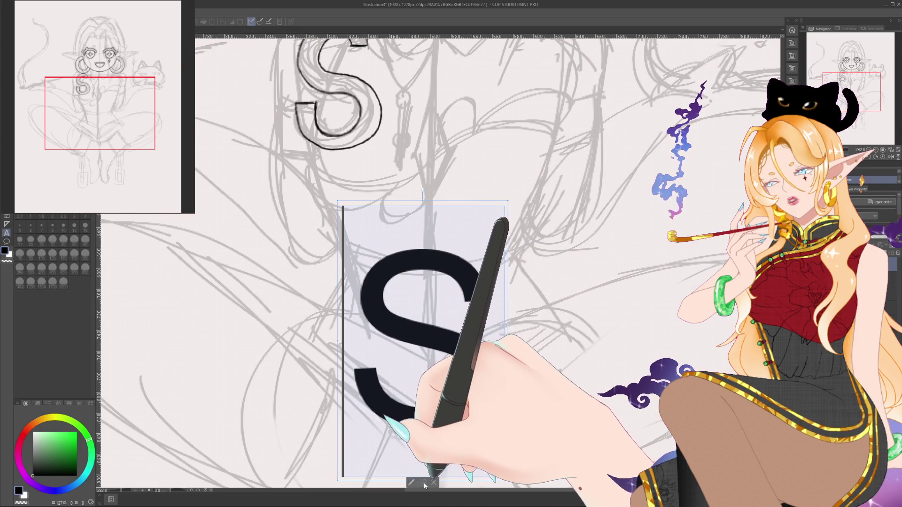
click(424, 484)
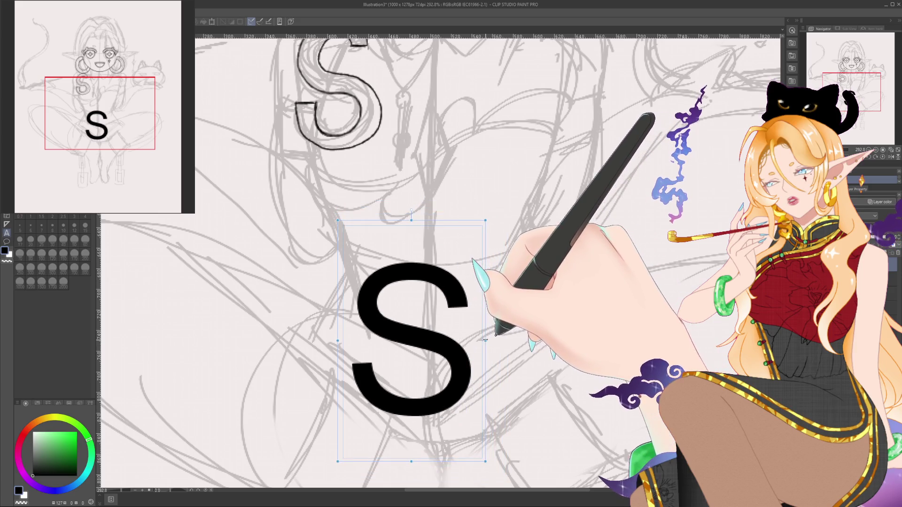
drag(503, 340, 454, 454)
drag(376, 484, 383, 89)
mouse_move(563, 158)
mouse_down()
mouse_move(559, 179)
mouse_move(578, 245)
mouse_move(595, 243)
mouse_up()
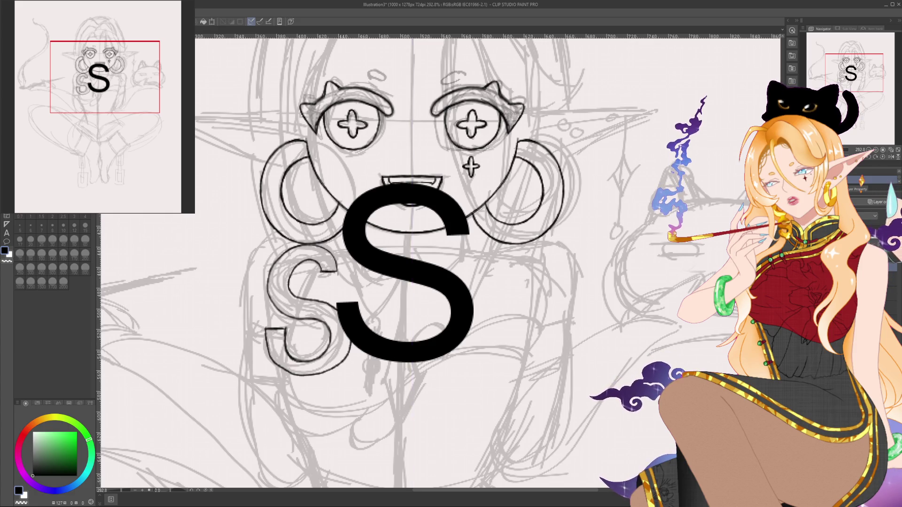
Step: Free-transform the typed S narrower and nudge it onto the sketched S below the left loop
key(alt+e)
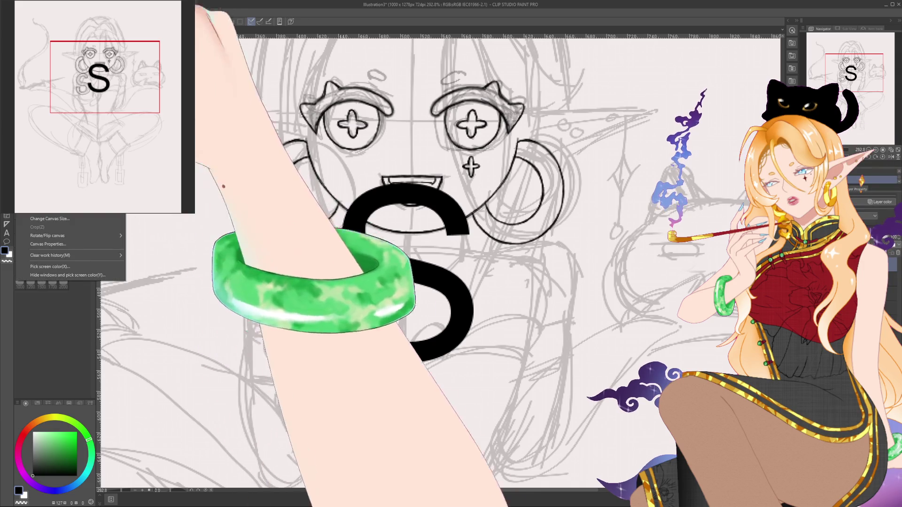
click(195, 222)
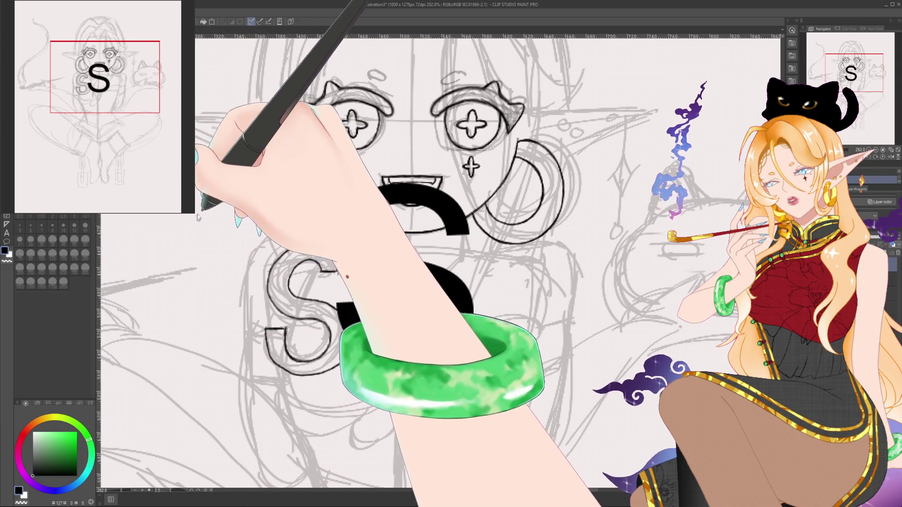
mouse_move(474, 273)
mouse_down()
mouse_move(305, 313)
mouse_move(354, 271)
mouse_move(347, 256)
mouse_up()
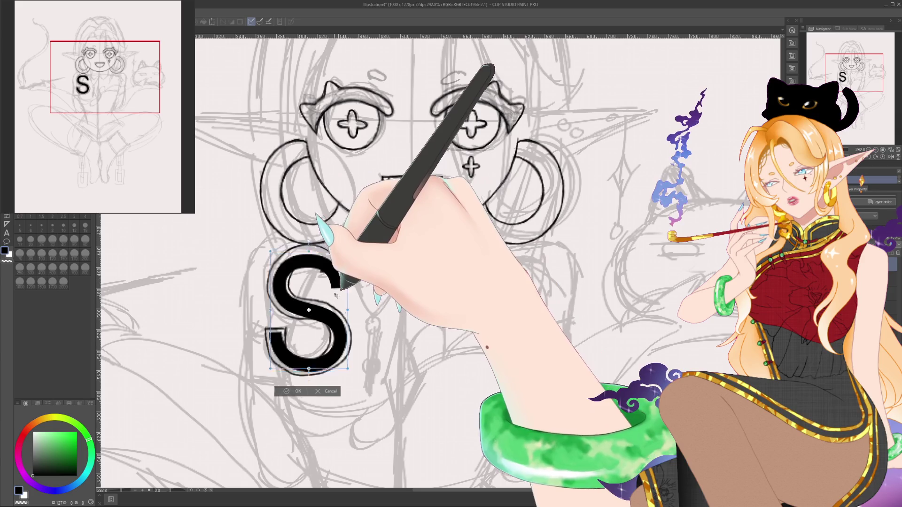
drag(342, 330, 343, 320)
key(Return)
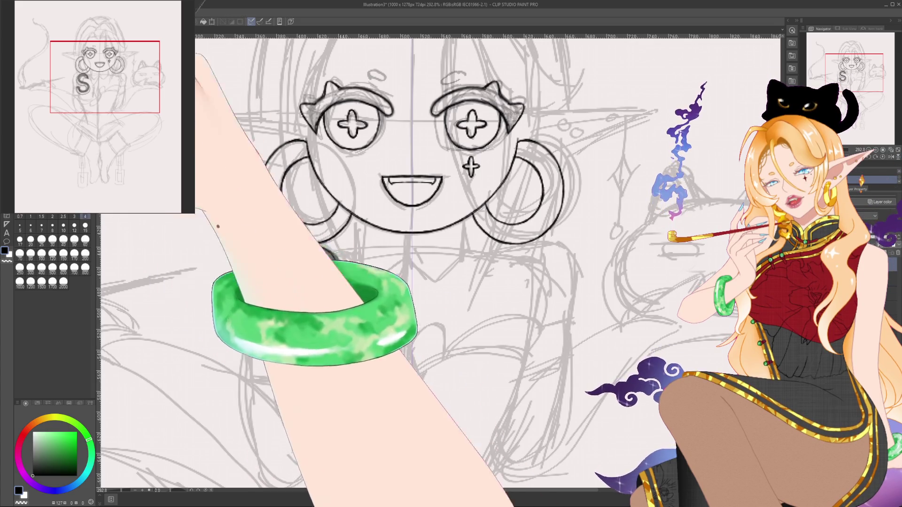
Step: Set the brush to size 4, then step it to 3, 15 and back to 3
click(85, 219)
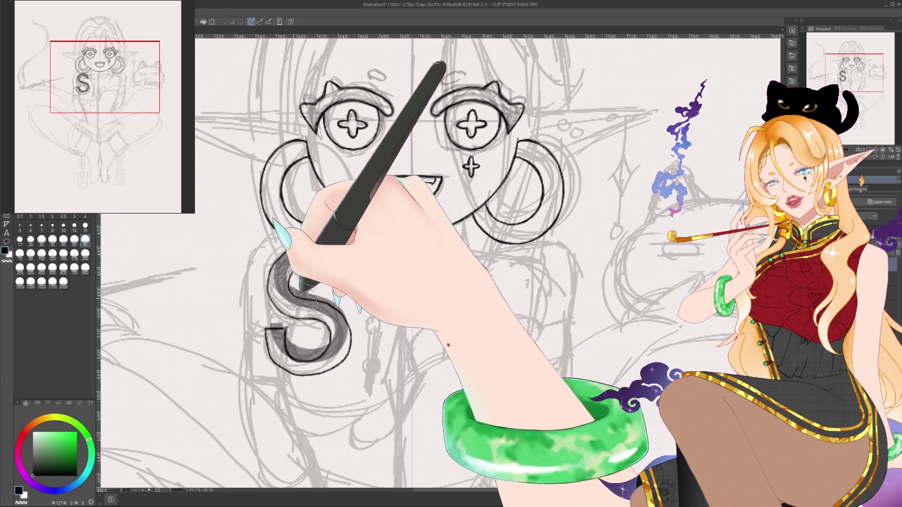
key(bracketleft)
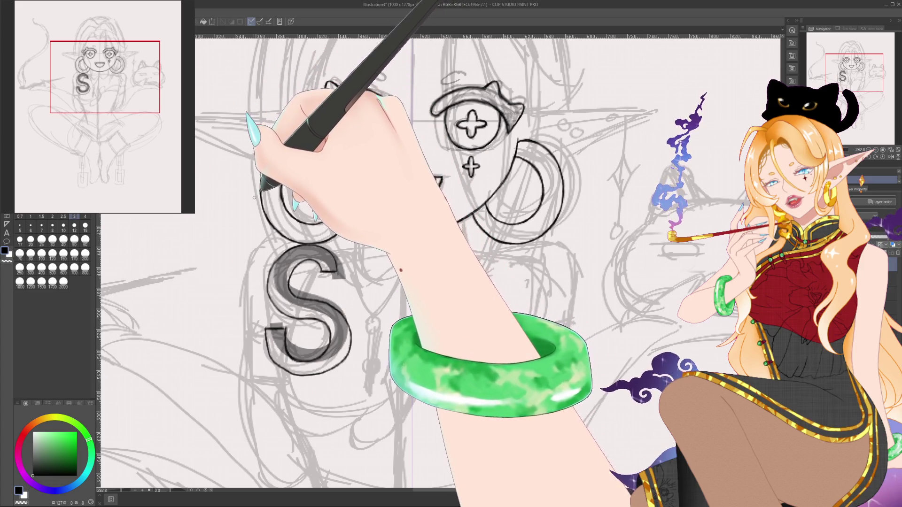
key(bracketright)
key(bracketright)
key(bracketright)
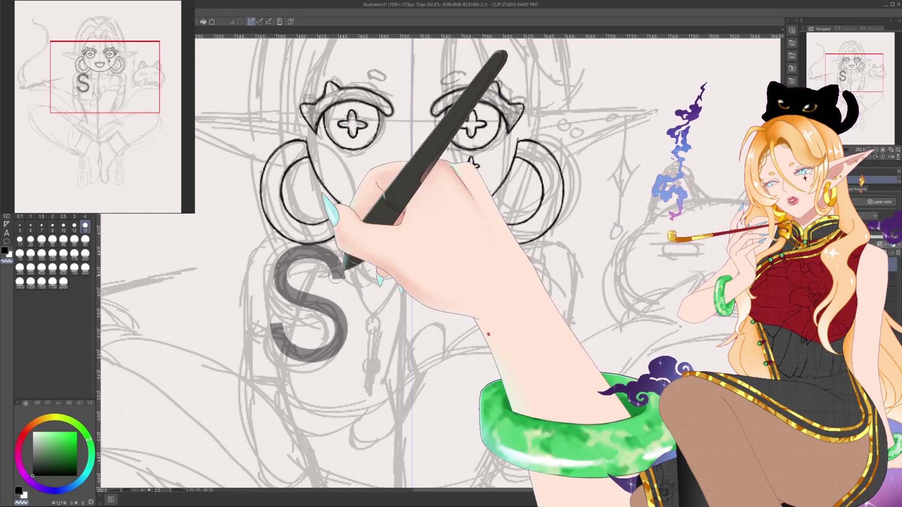
key(bracketleft)
key(bracketleft)
key(bracketleft)
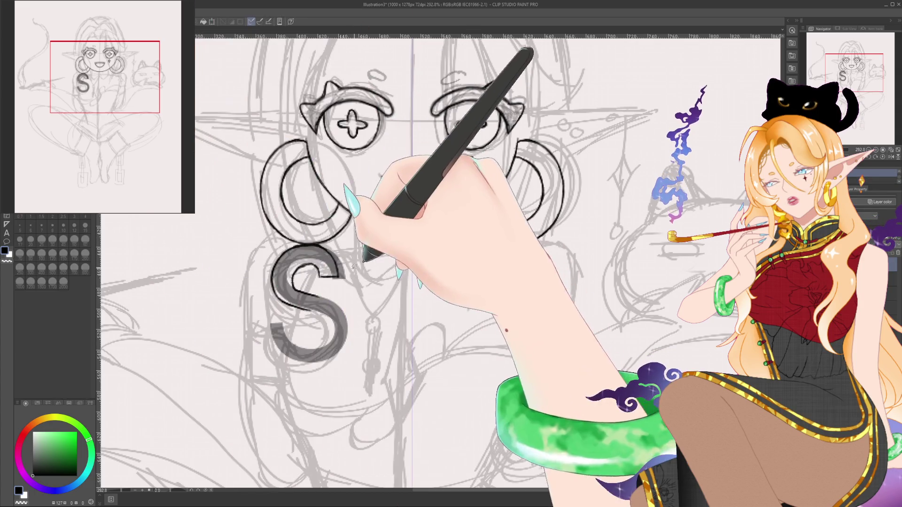
Step: Lasso-select the grey S and bring up the Edit > Transform commands
mouse_move(310, 244)
mouse_down()
mouse_move(259, 338)
mouse_move(380, 275)
mouse_up()
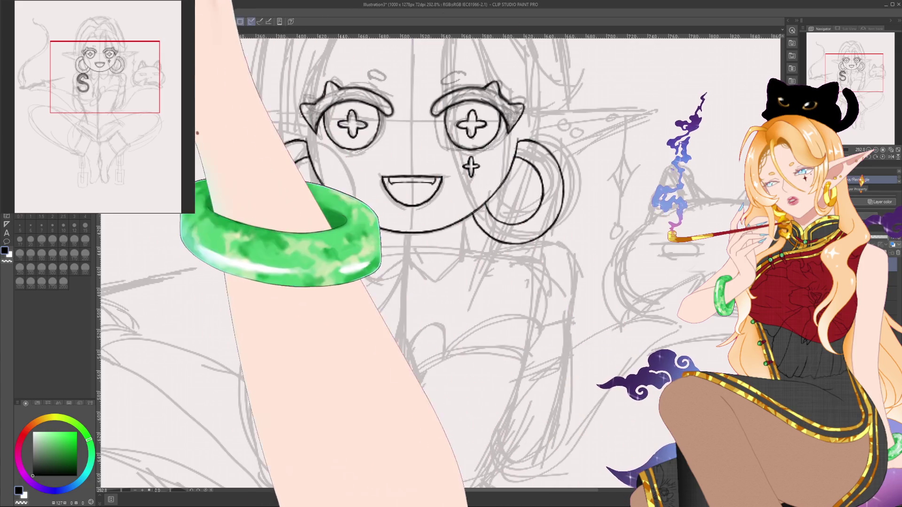
click(26, 12)
mouse_move(94, 200)
key(Escape)
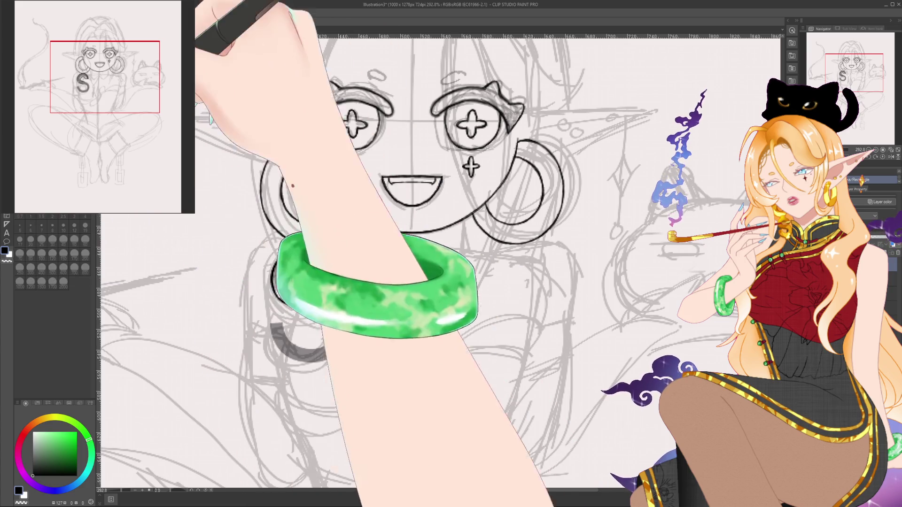
click(26, 5)
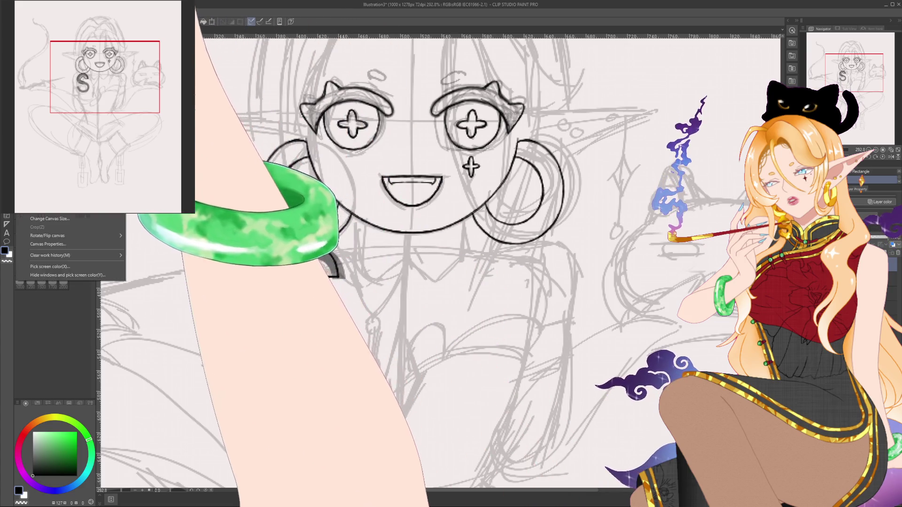
Step: Flip the selected S horizontally and shrink it to a smaller size
mouse_move(70, 210)
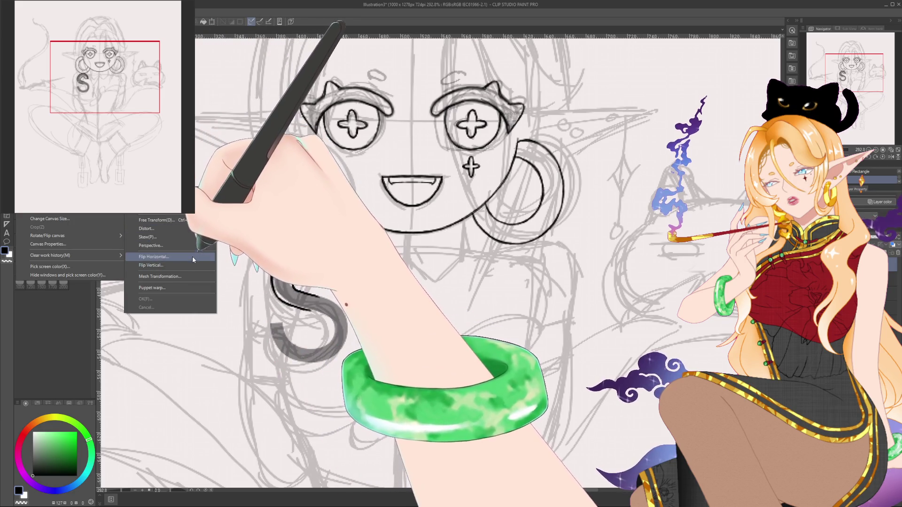
click(192, 256)
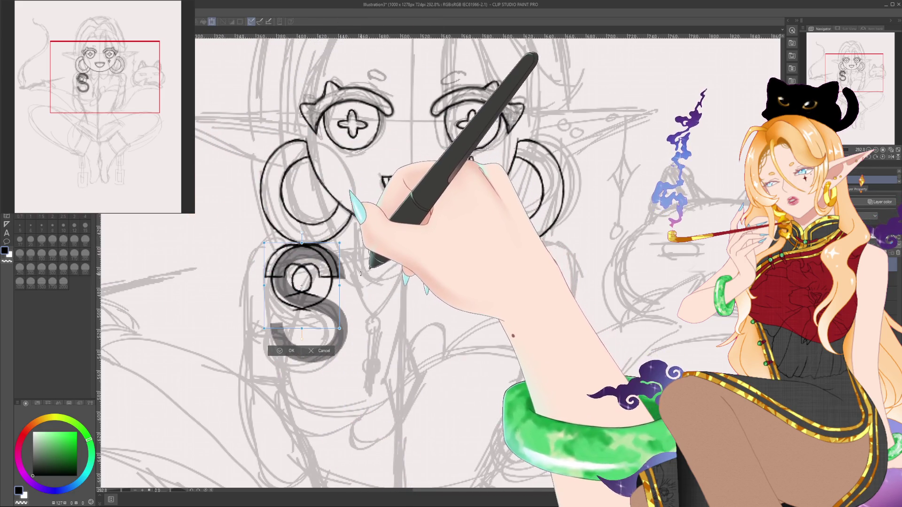
drag(345, 362, 300, 329)
click(290, 351)
Step: Mesh-warp the S to fit the sketched curl, then set brush size 170
click(26, 5)
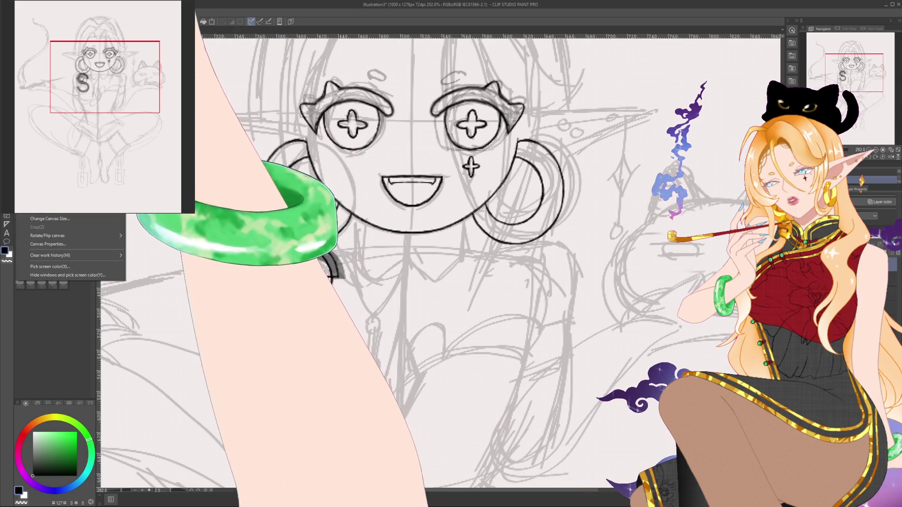
mouse_move(71, 210)
click(168, 278)
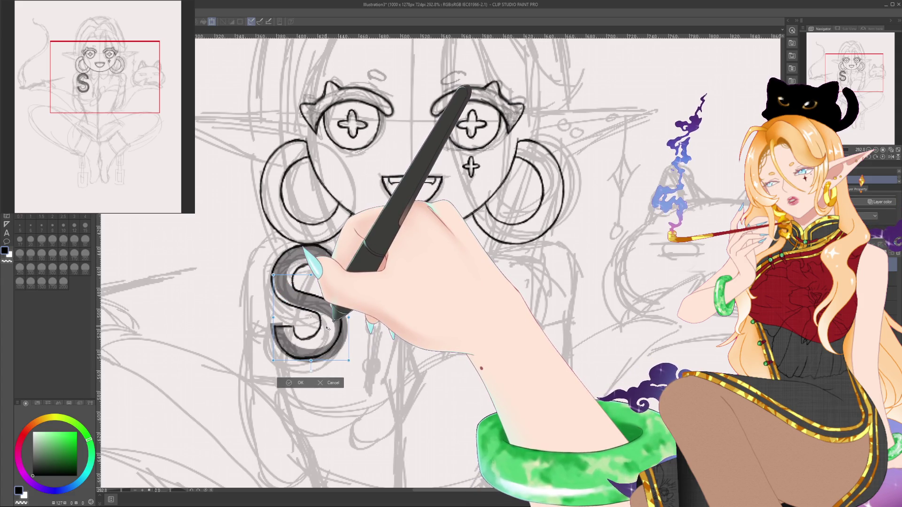
key(Return)
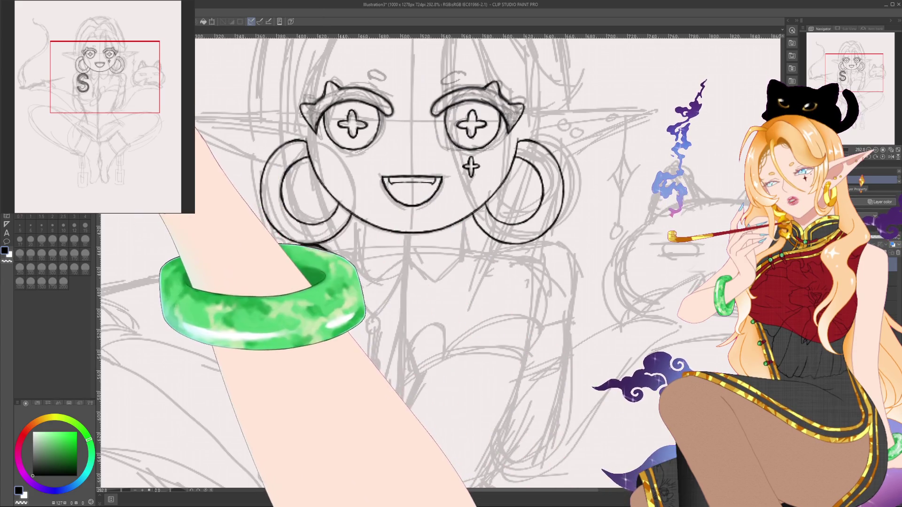
click(77, 255)
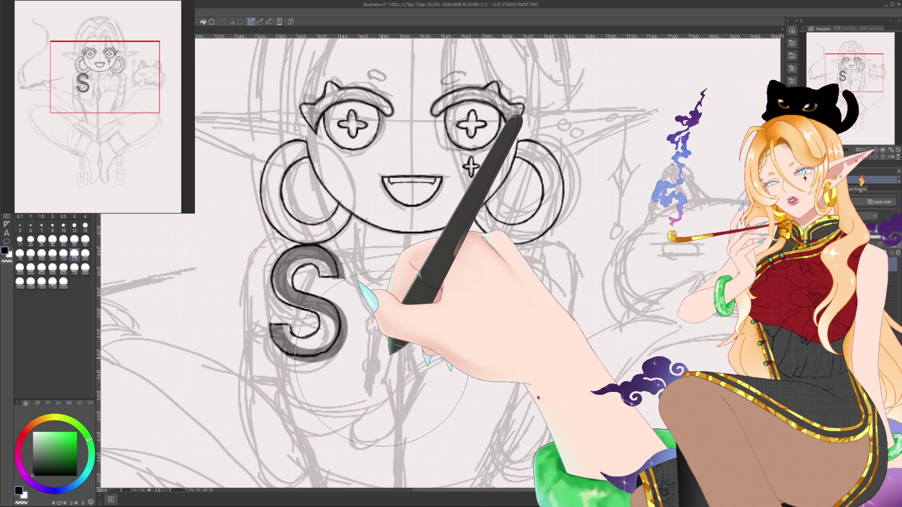
drag(312, 360, 263, 341)
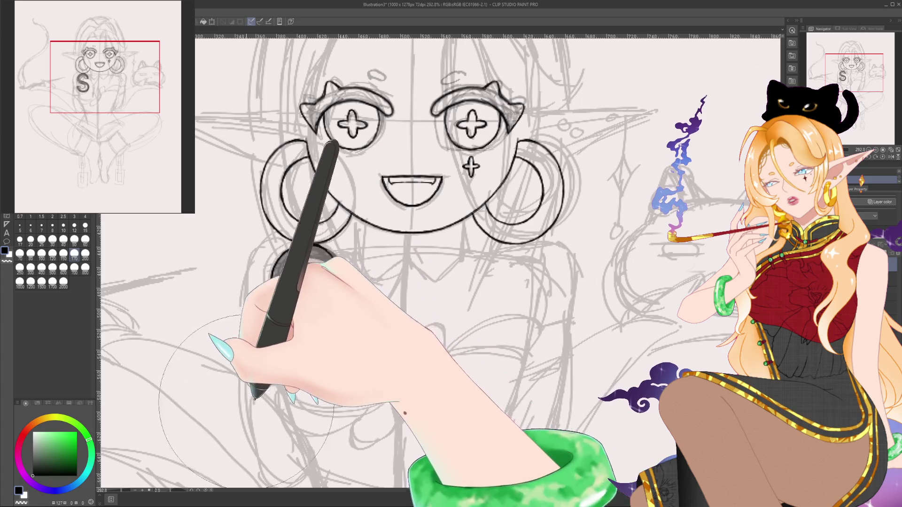
key(ctrl+z)
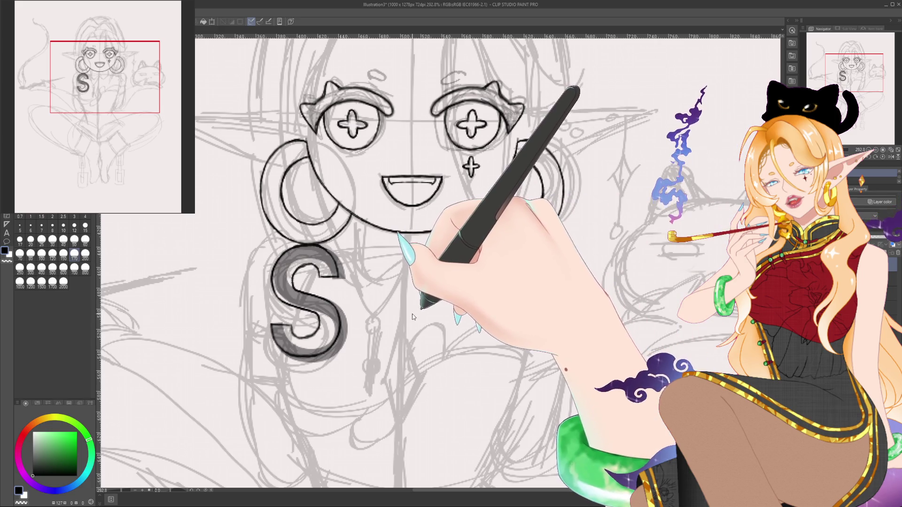
key(ctrl+z)
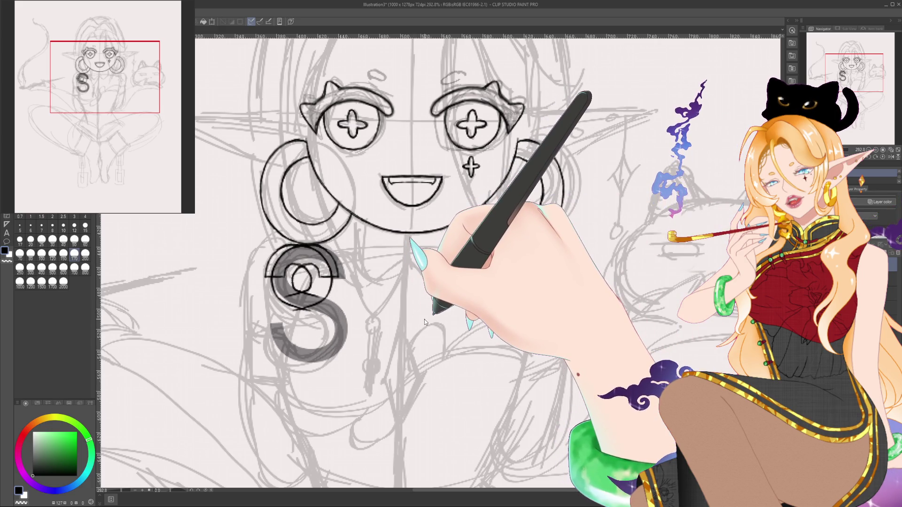
key(ctrl+y)
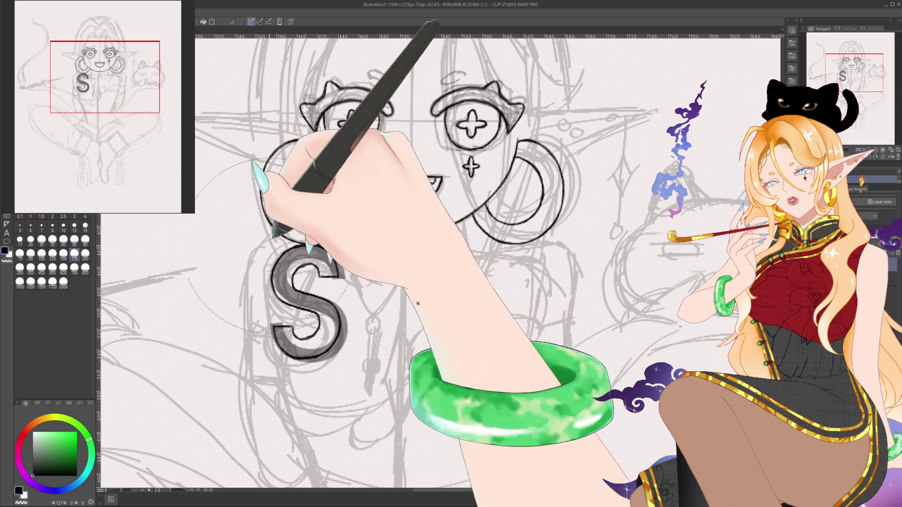
key(ctrl)
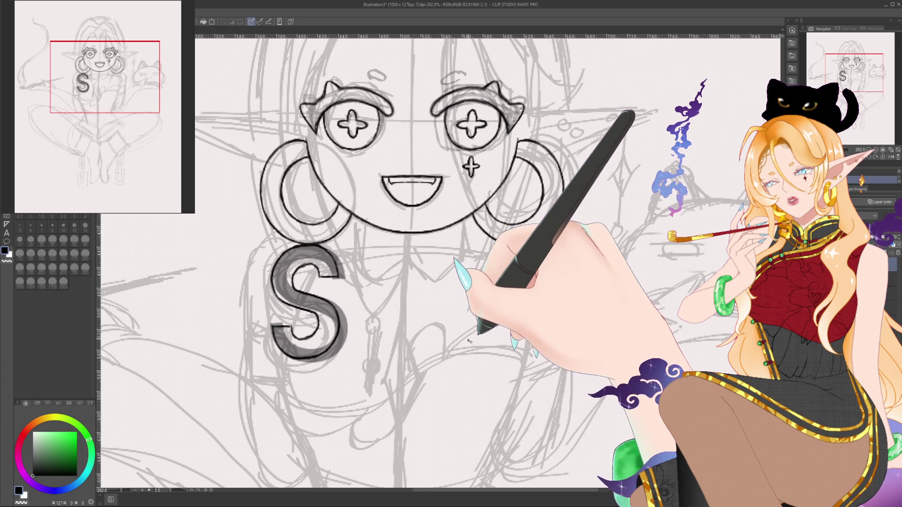
click(75, 254)
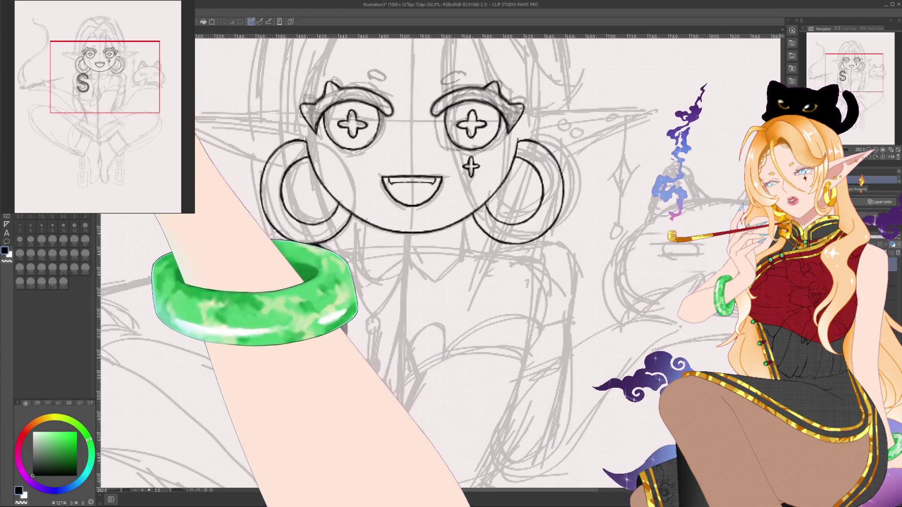
click(85, 254)
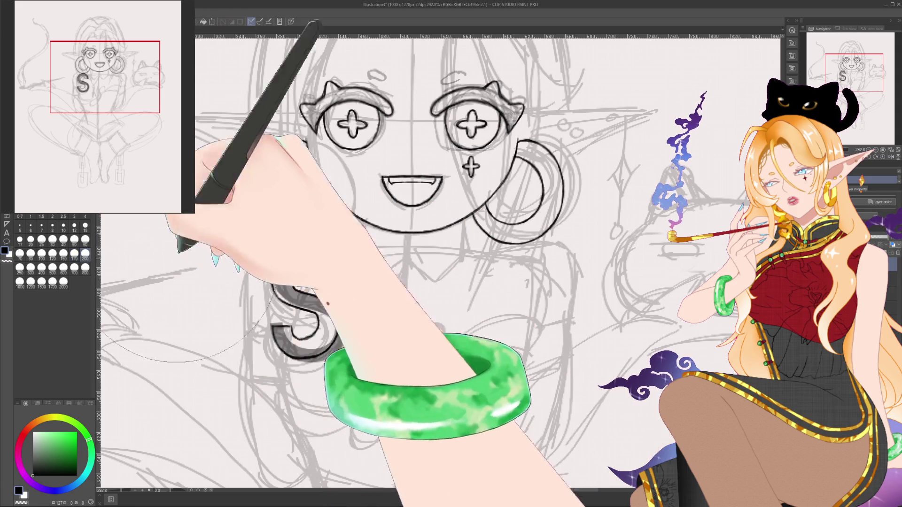
click(42, 254)
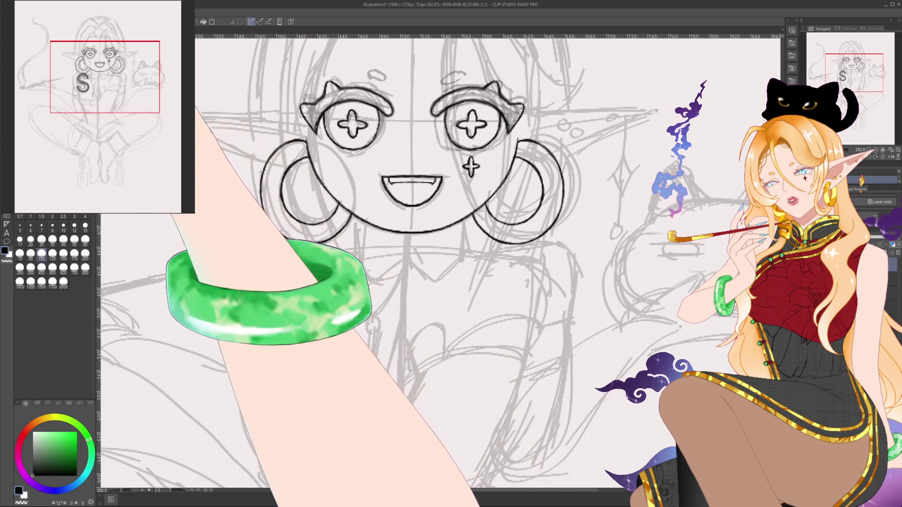
click(85, 216)
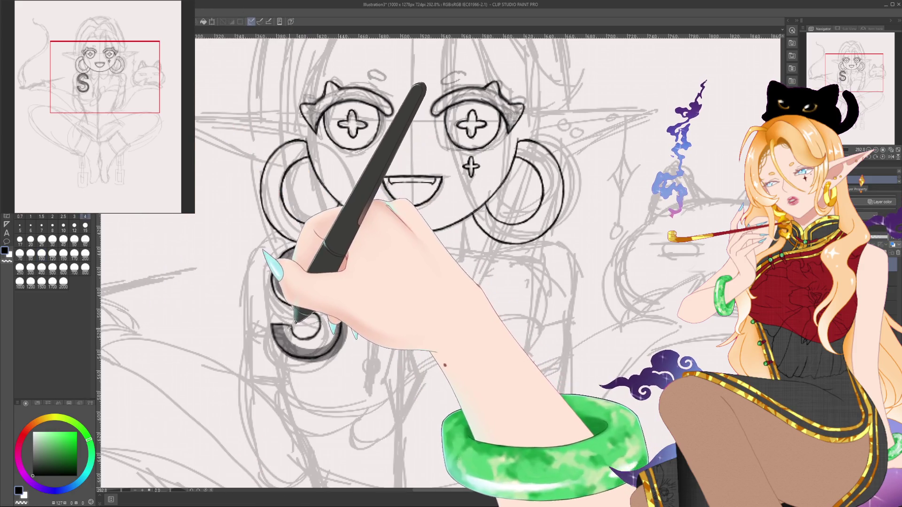
click(74, 216)
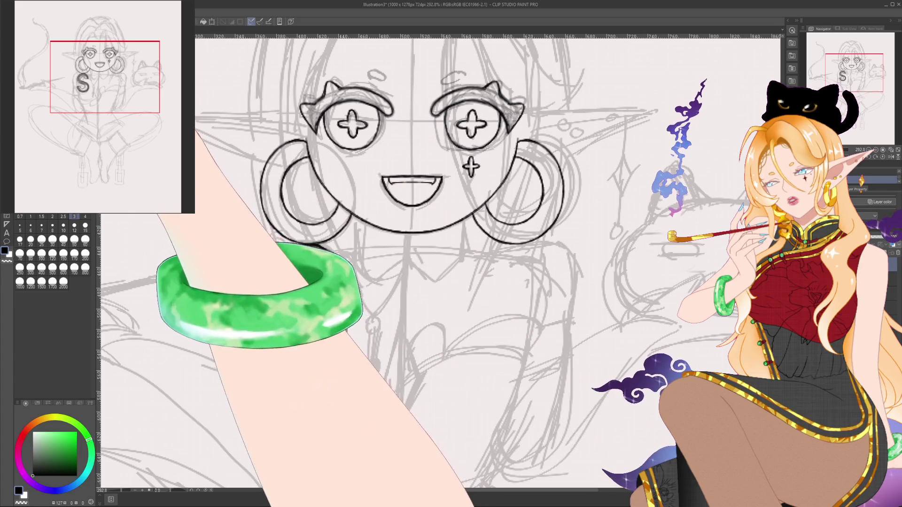
click(85, 240)
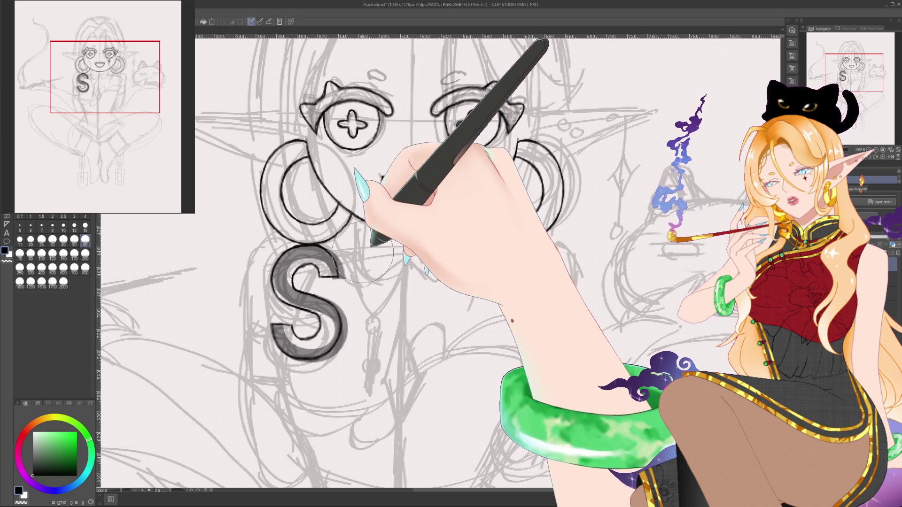
Step: Cut and paste the inked S outline onto its own layer and nudge it slightly right
scroll(372, 251, down, 5)
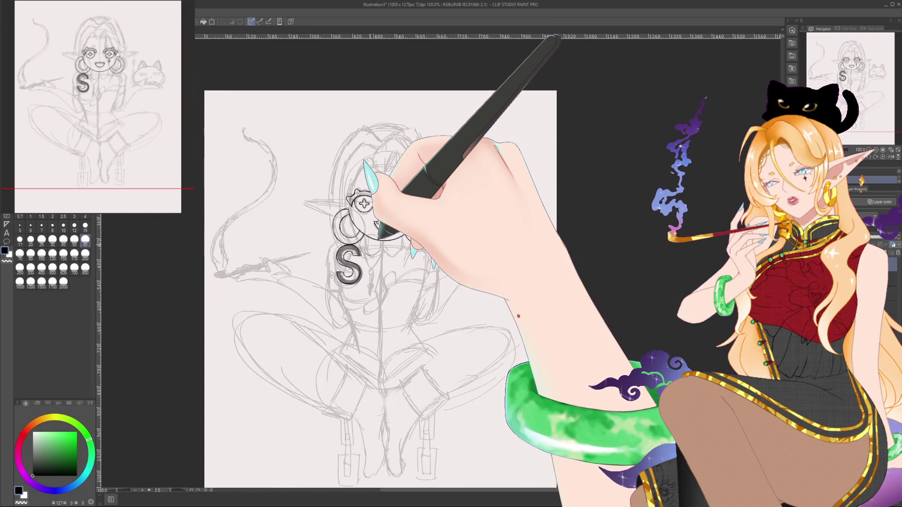
scroll(371, 244, up, 5)
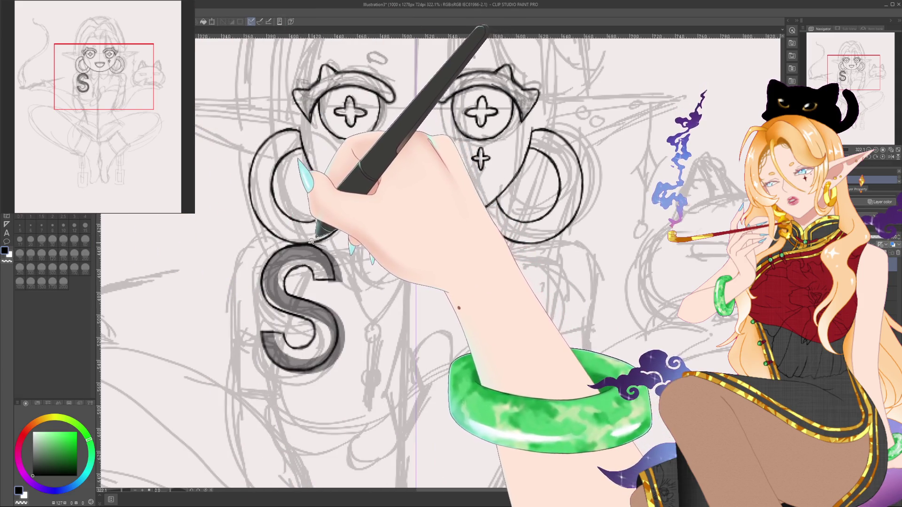
drag(250, 397, 368, 256)
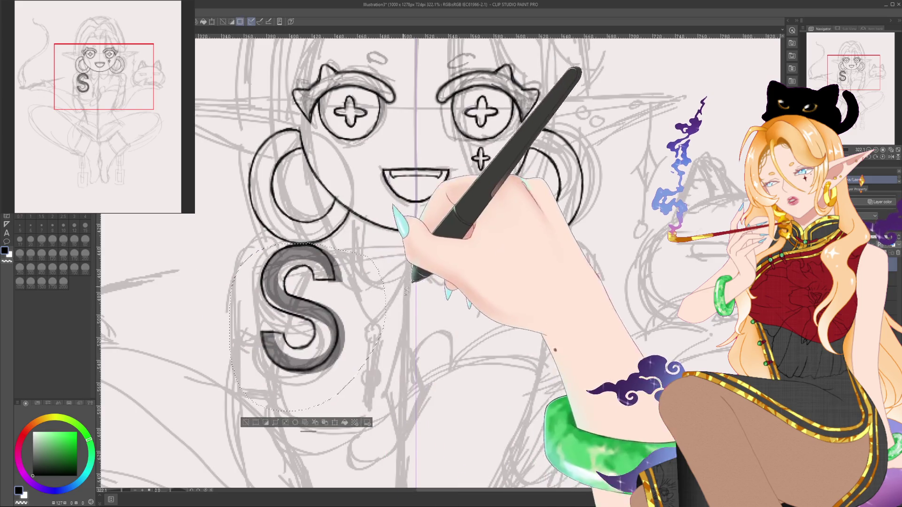
click(317, 425)
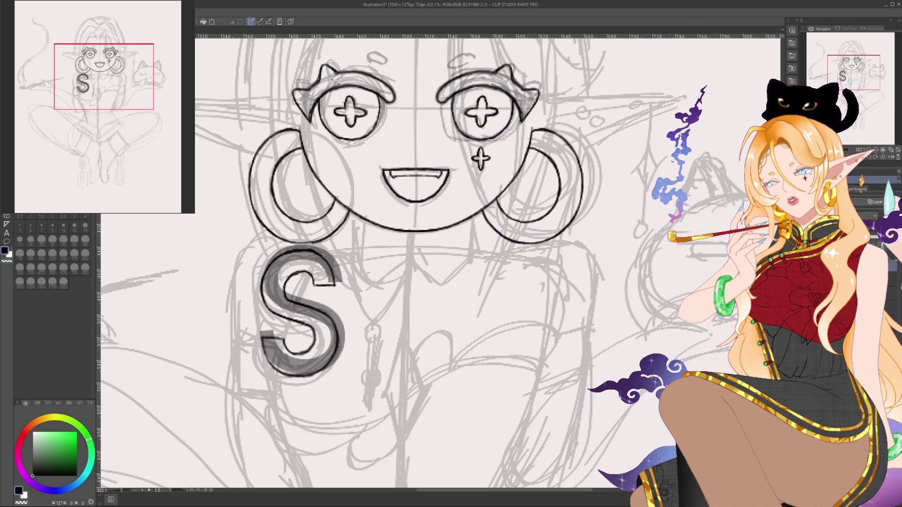
drag(583, 312, 587, 315)
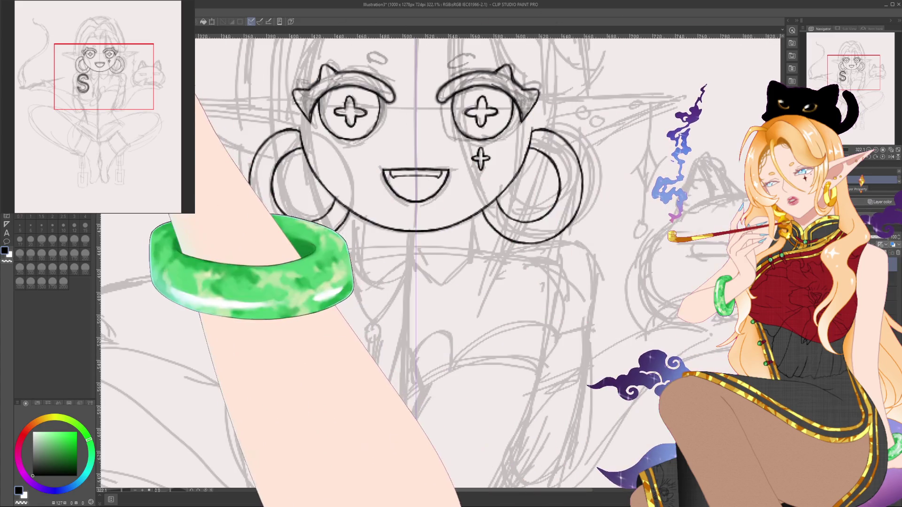
Step: Return to the pen at size 3 and ink the first dollar-sign strokes
key(p)
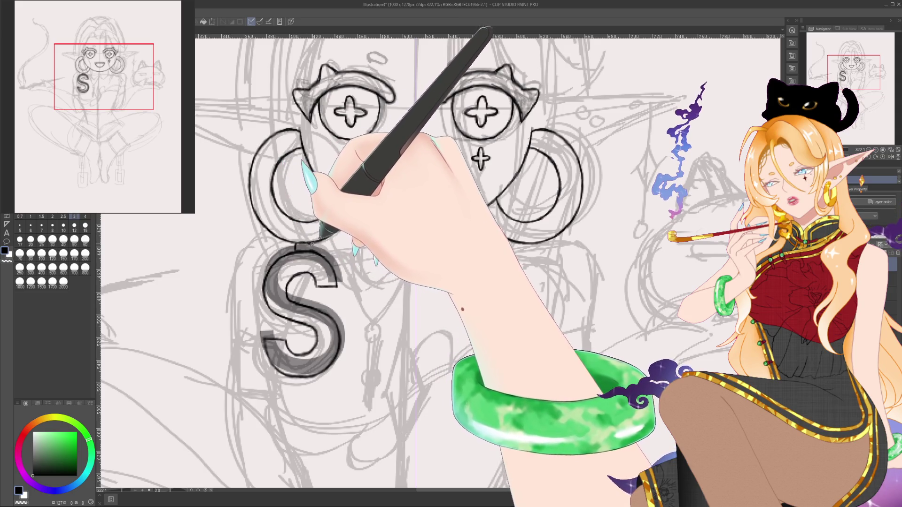
key(bracketright)
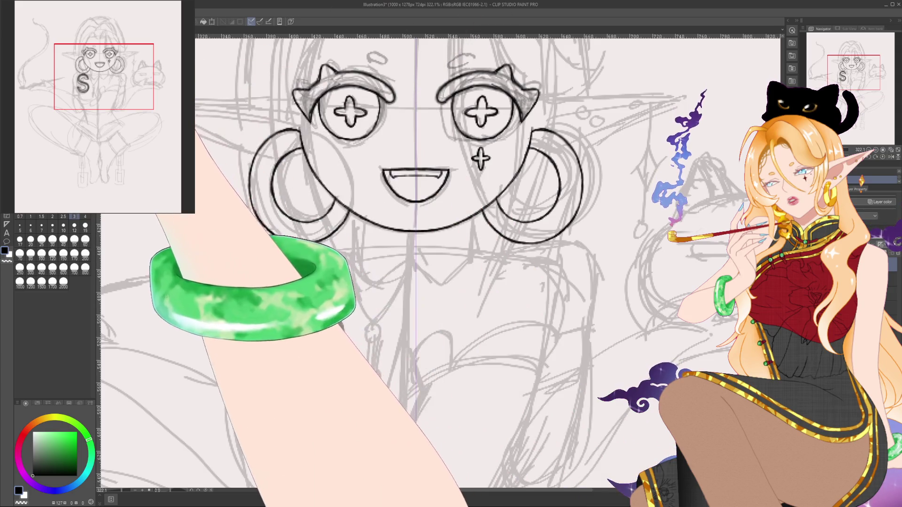
key(bracketleft)
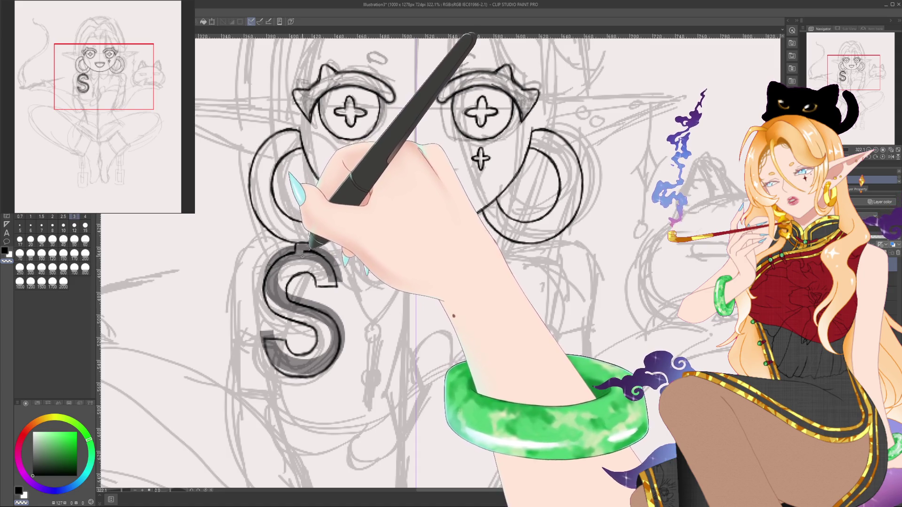
drag(448, 64, 474, 55)
drag(383, 170, 448, 171)
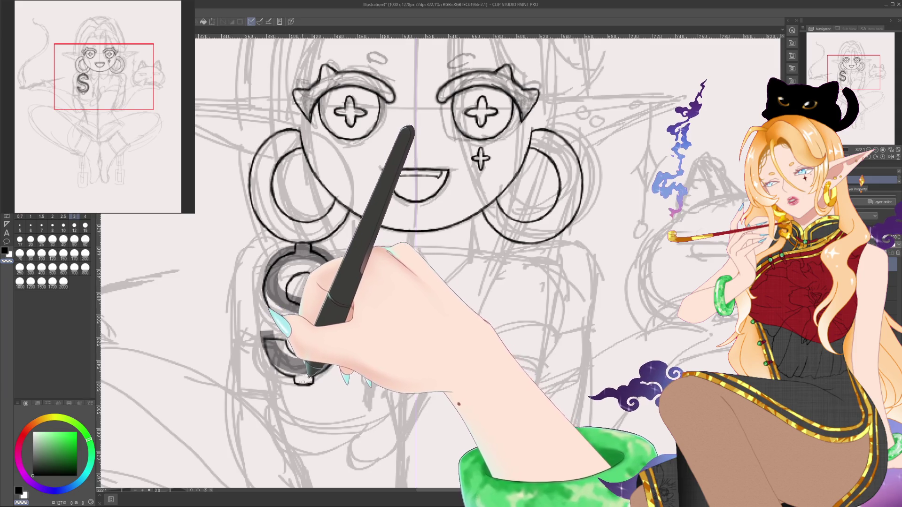
Step: Ink the dollar sign's S-shaped body, then pan up to the top of the hair
drag(336, 282, 265, 339)
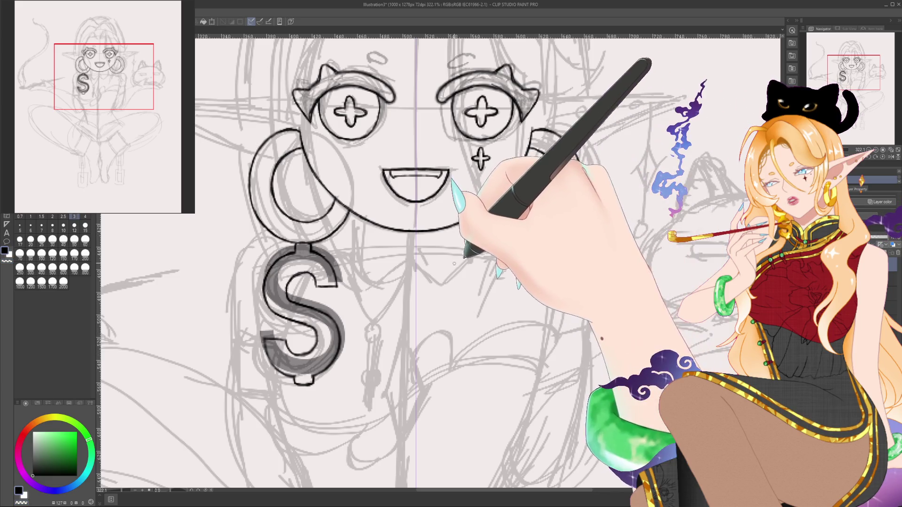
mouse_move(537, 231)
mouse_down()
mouse_move(514, 284)
mouse_move(520, 343)
mouse_move(527, 239)
mouse_up()
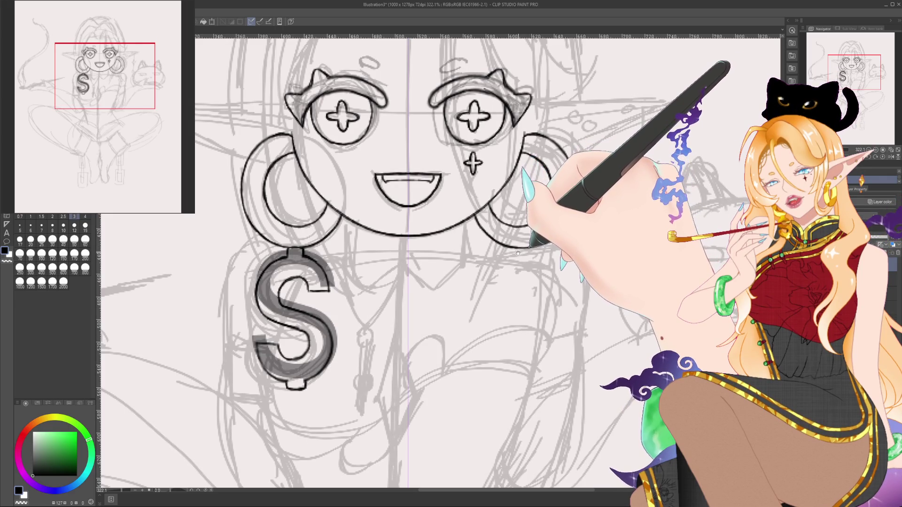
mouse_move(517, 254)
mouse_down()
mouse_move(529, 357)
mouse_move(451, 381)
mouse_move(437, 423)
mouse_move(474, 366)
mouse_up()
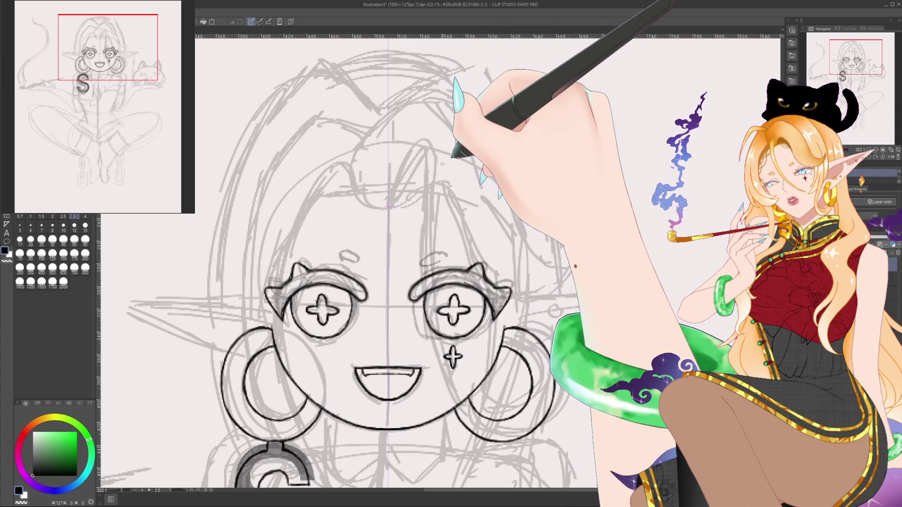
Step: Ink a bang strand from the hairline past the right eye, redone shorter, with a curled tip
drag(430, 133, 470, 230)
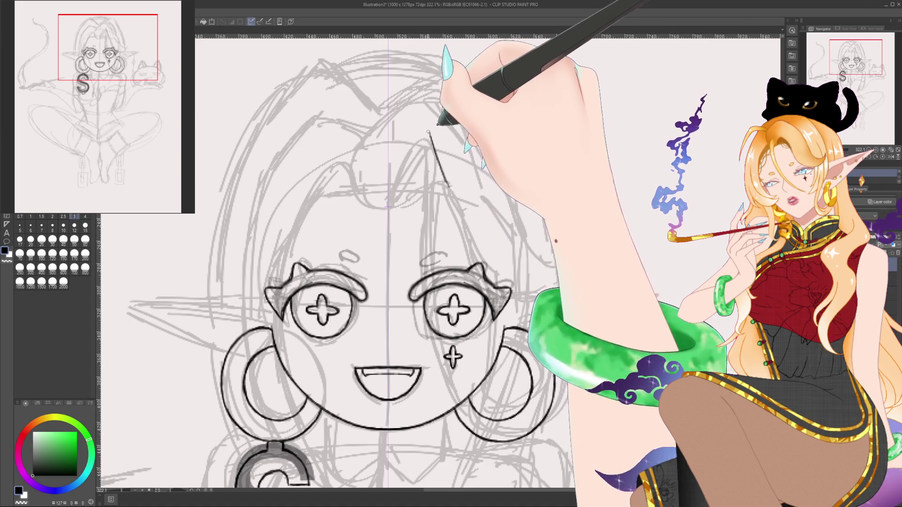
key(ctrl+z)
drag(429, 133, 484, 268)
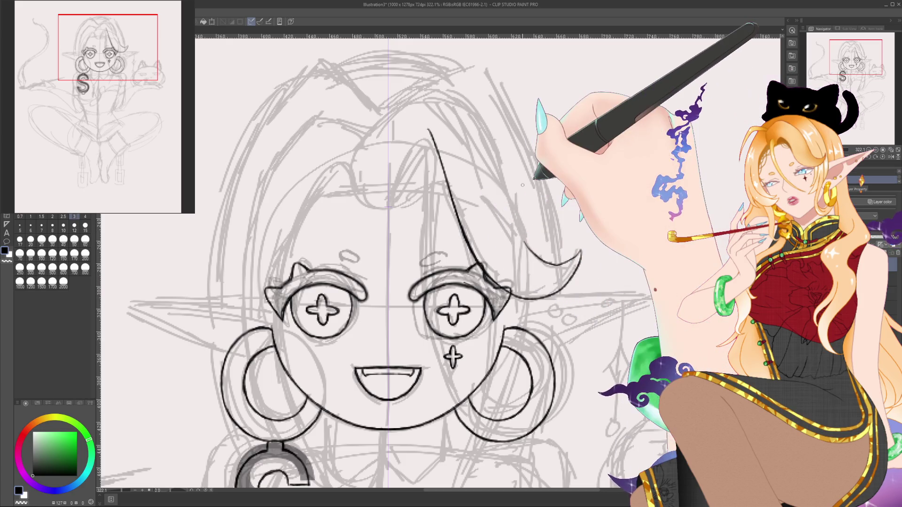
drag(528, 240, 577, 258)
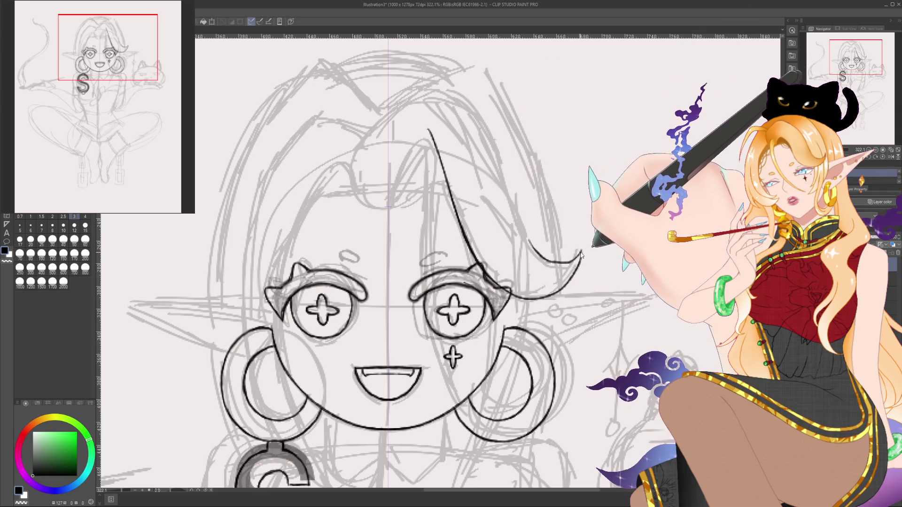
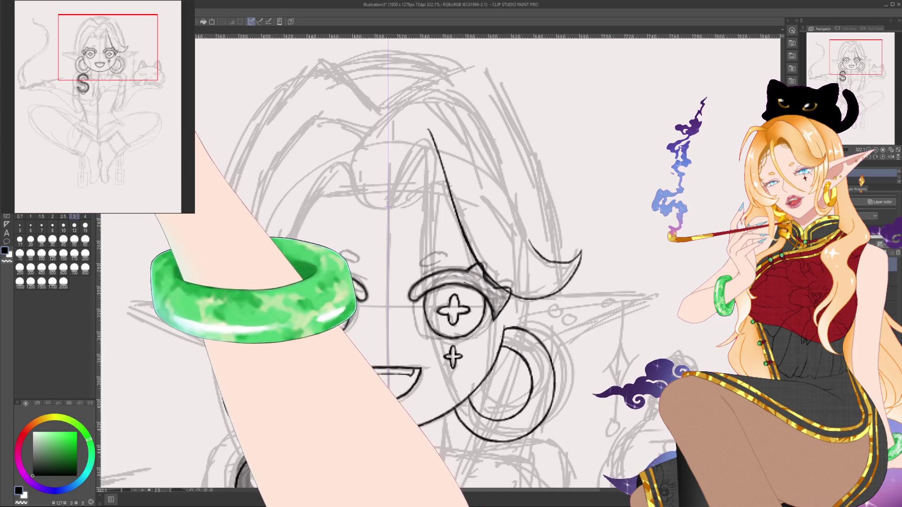
Step: Set the pen brush size back to 3 from the Brush Size palette
key(bracketright)
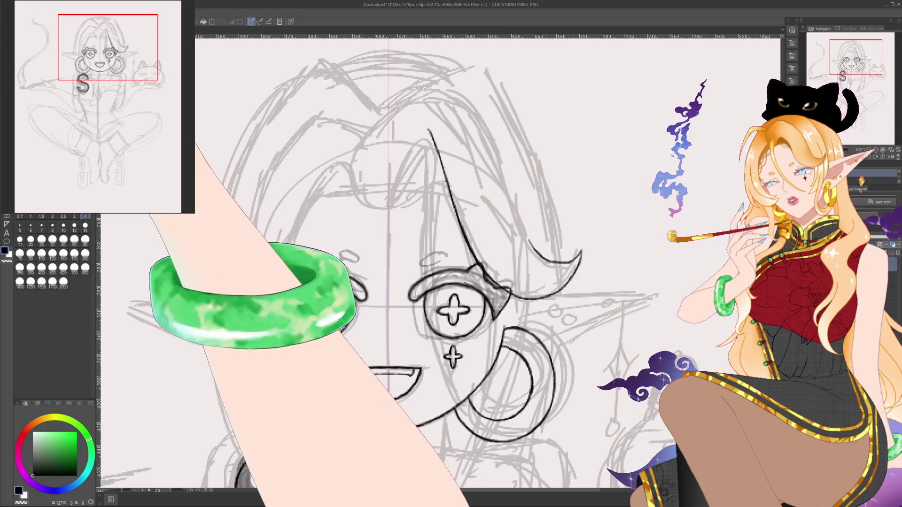
key(e)
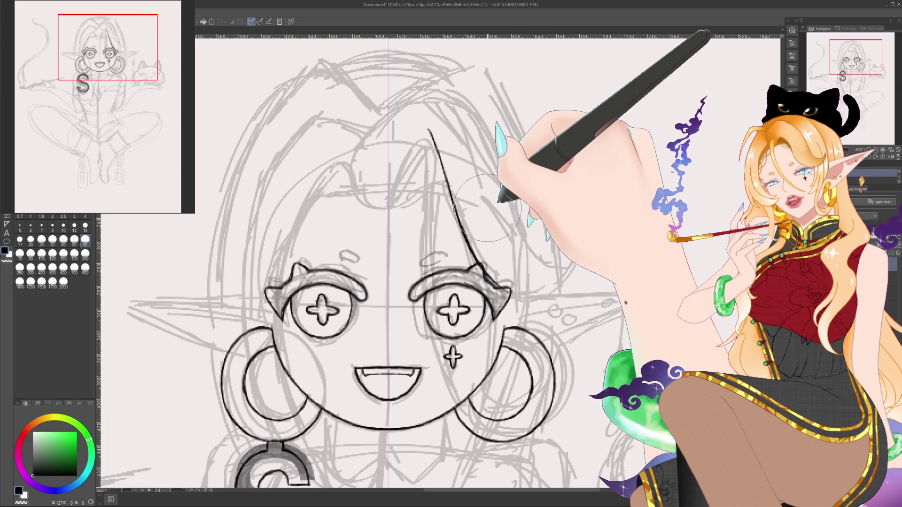
click(74, 216)
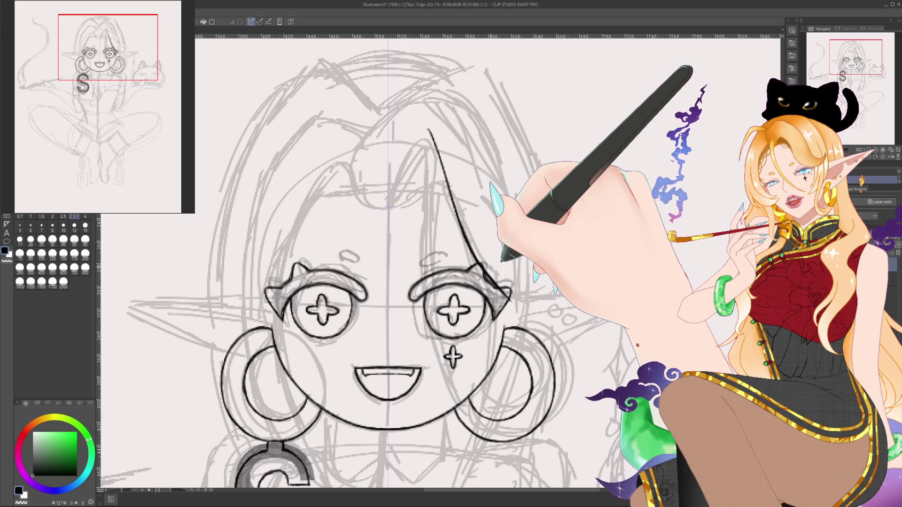
Step: Undo the two strokes near the right eye and redraw a hair line toward it
key(ctrl+z)
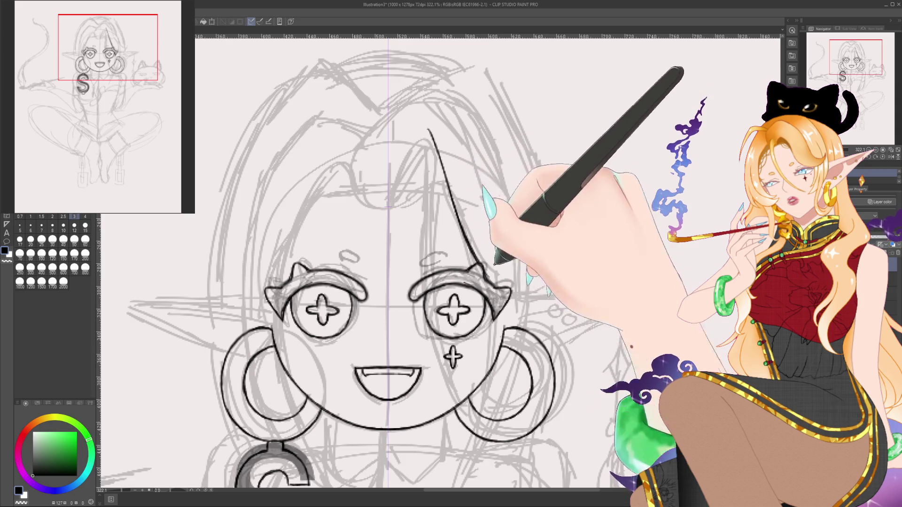
key(ctrl+z)
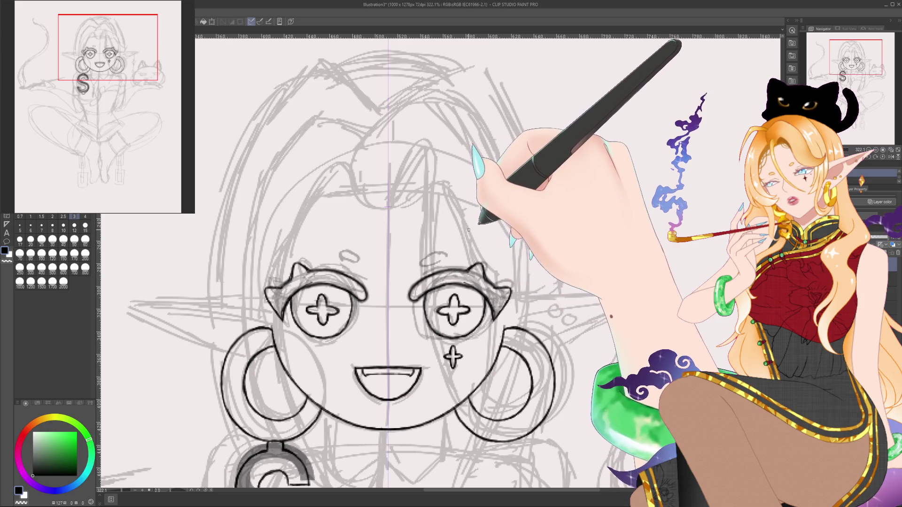
mouse_move(430, 140)
mouse_down()
mouse_move(482, 261)
mouse_move(510, 294)
mouse_up()
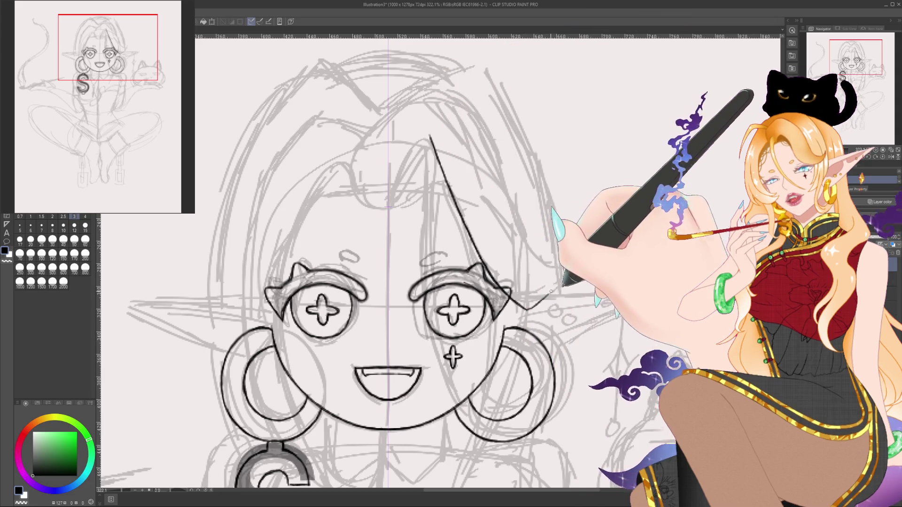
Step: Draw a short curve rising from the right eye's outer corner, redoing it until the length fits
drag(526, 309, 578, 258)
key(ctrl+z)
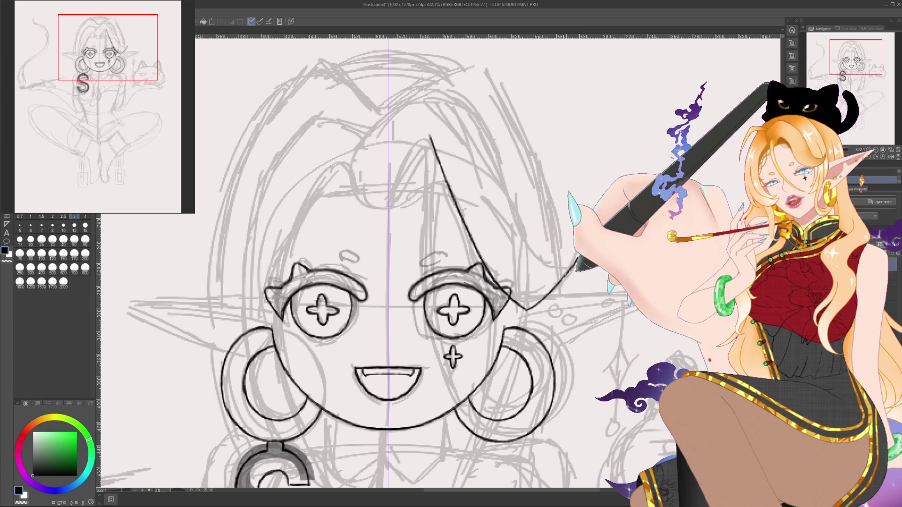
drag(527, 309, 584, 245)
key(ctrl+z)
drag(526, 309, 577, 253)
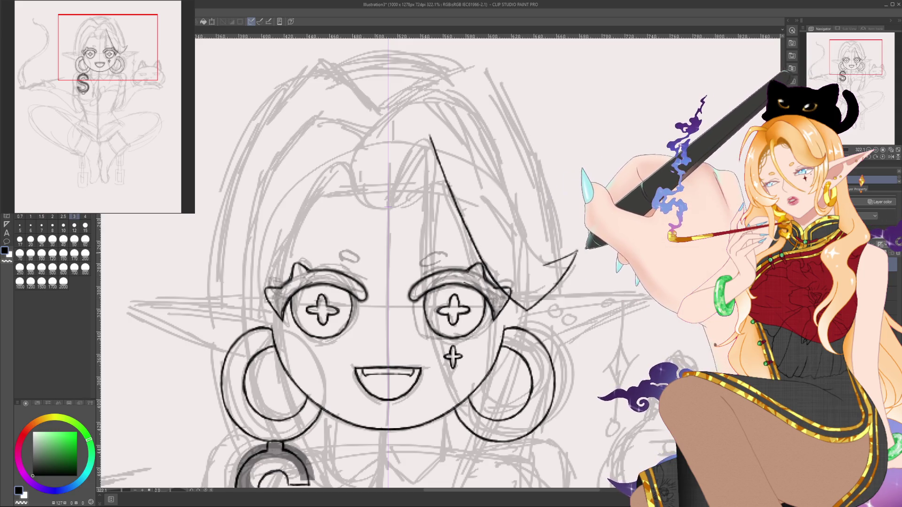
Step: Extend the strand's upper edge and ink its other edge from the apex down-left
drag(577, 252, 536, 269)
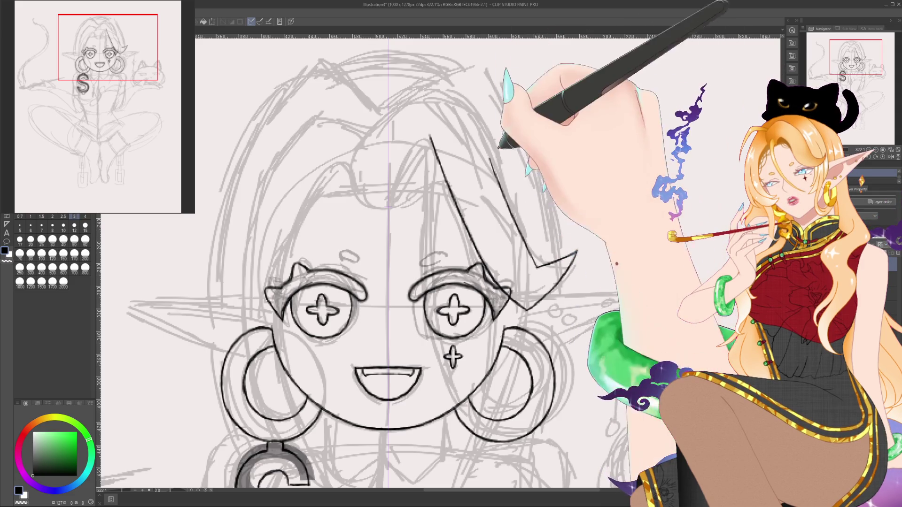
drag(535, 265, 492, 140)
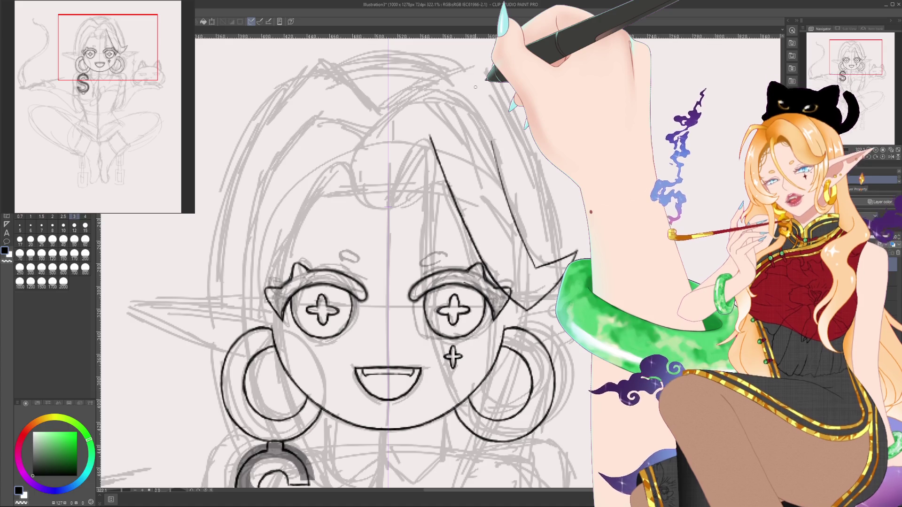
key(ctrl+z)
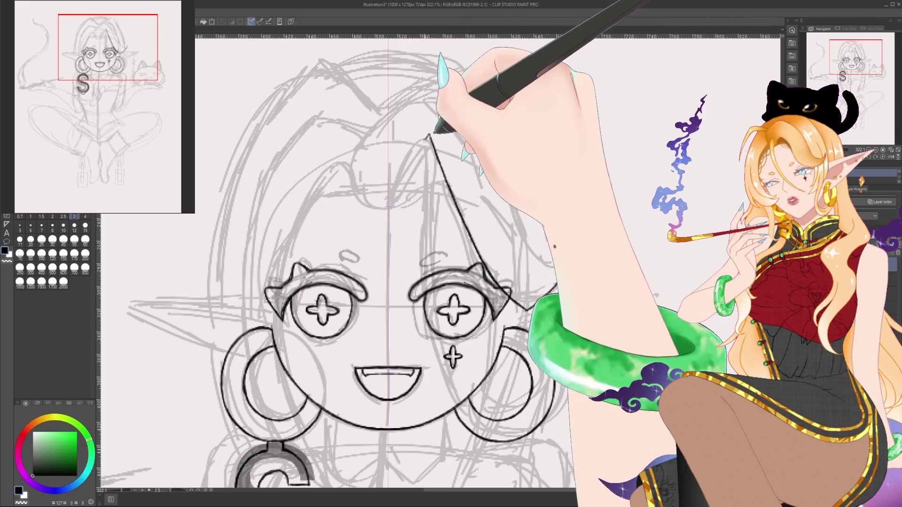
drag(428, 137, 389, 206)
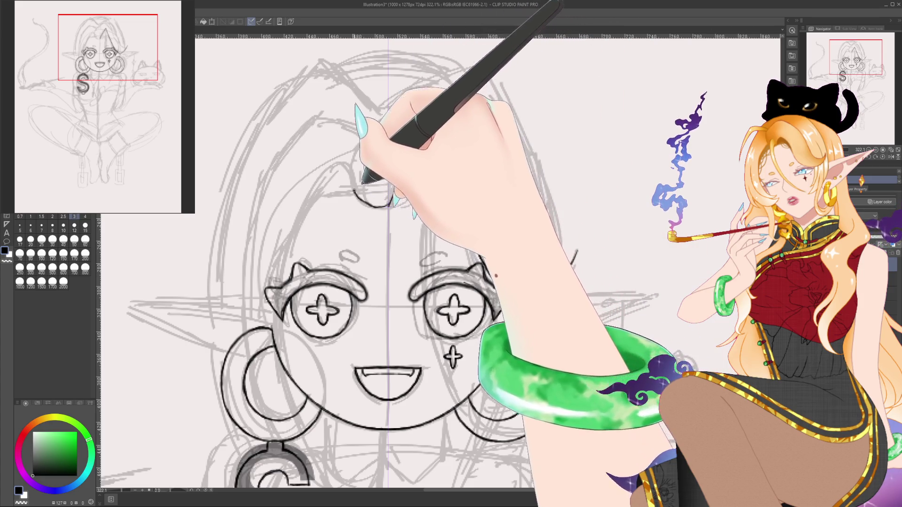
Step: Replace the forehead stroke with a curl that rises to the peak of the head
key(ctrl+z)
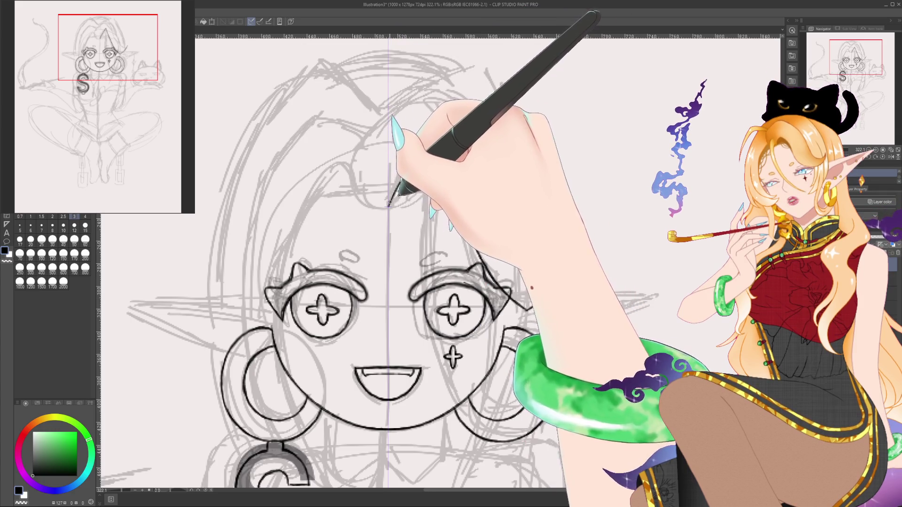
mouse_move(394, 206)
mouse_down()
mouse_move(362, 198)
mouse_move(351, 170)
mouse_move(390, 107)
mouse_move(436, 77)
mouse_move(357, 157)
mouse_up()
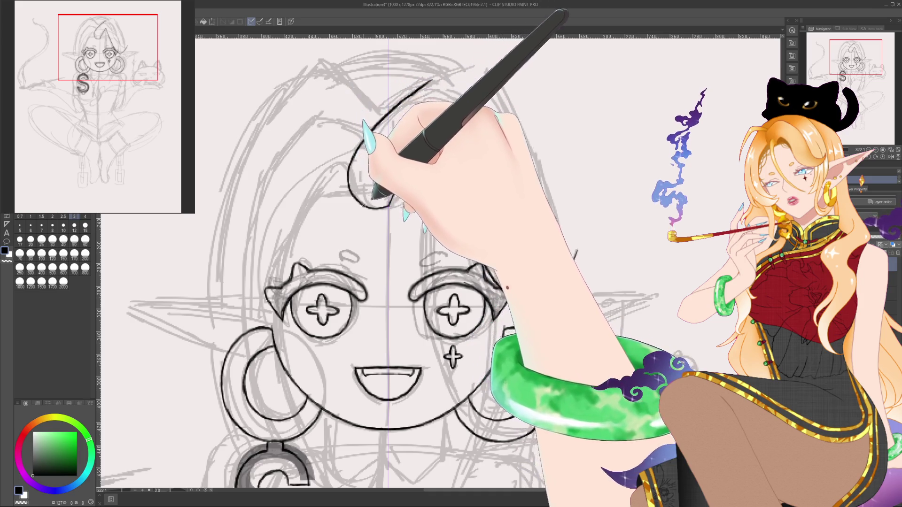
drag(386, 207, 427, 142)
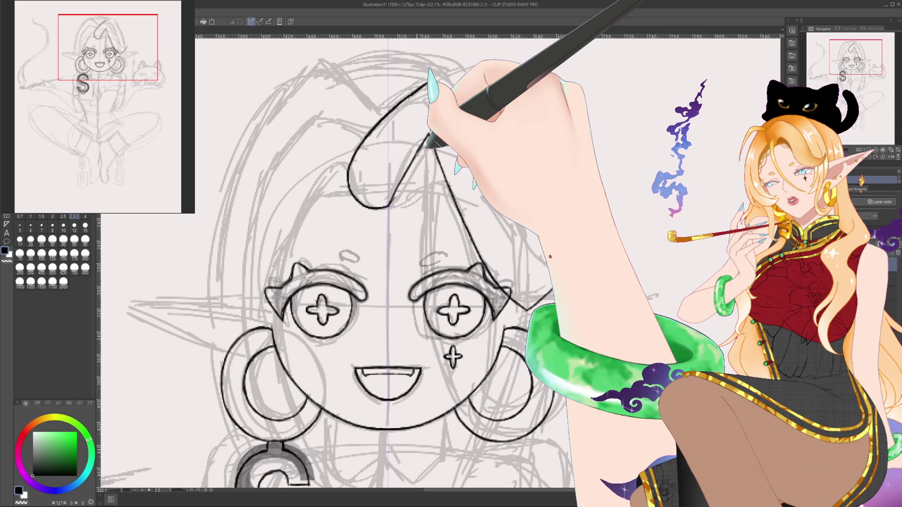
Step: At brush size 3, draw the tuft line from the forehead over the peak toward the right eye
click(85, 216)
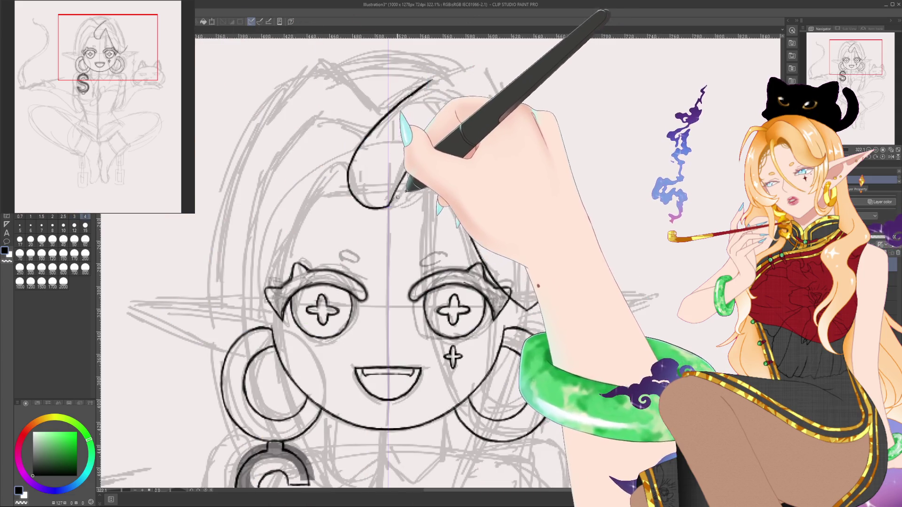
click(74, 216)
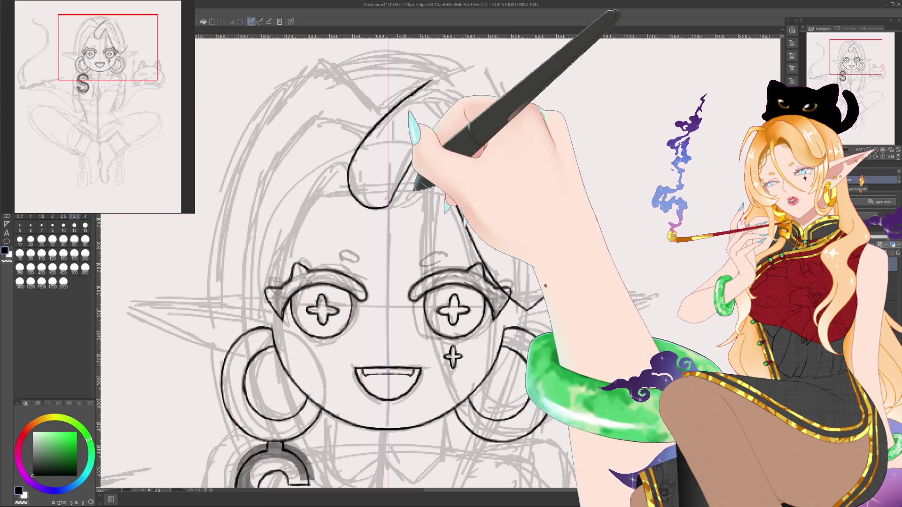
mouse_move(388, 205)
mouse_down()
mouse_move(411, 162)
mouse_move(526, 310)
mouse_up()
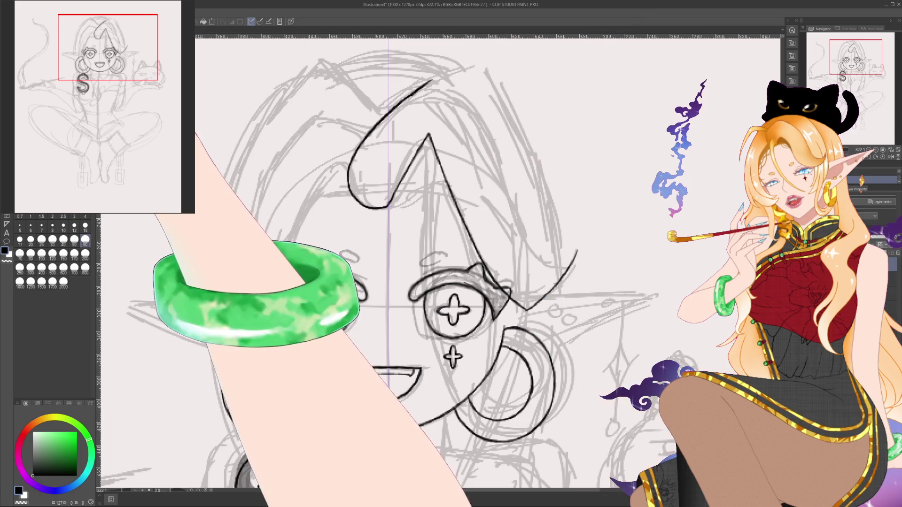
click(85, 240)
click(74, 254)
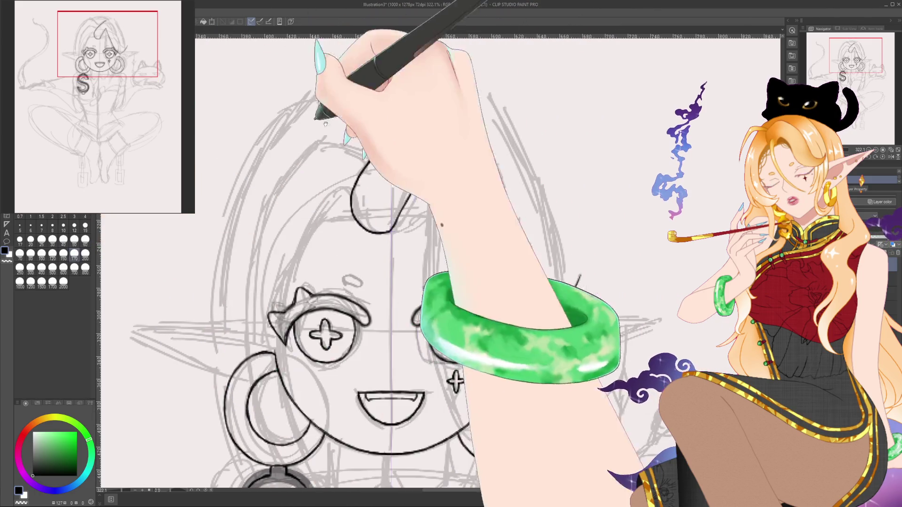
Step: Ink the tuft's outer curve and a long arc sweeping up to its peak above the right eye
drag(406, 82, 404, 139)
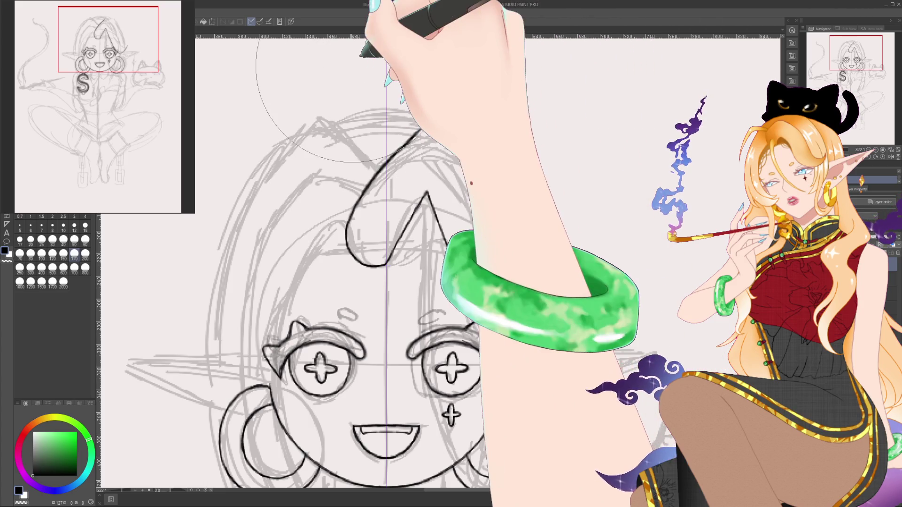
click(89, 240)
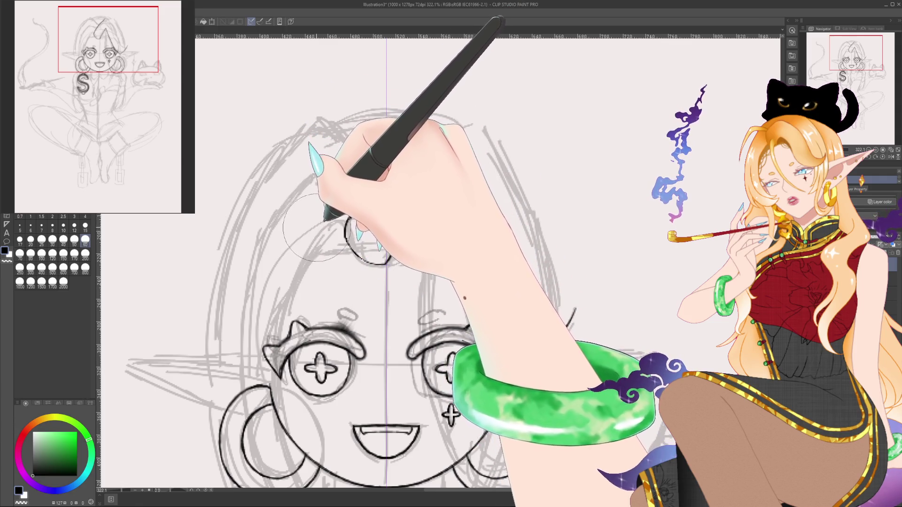
drag(386, 263, 469, 282)
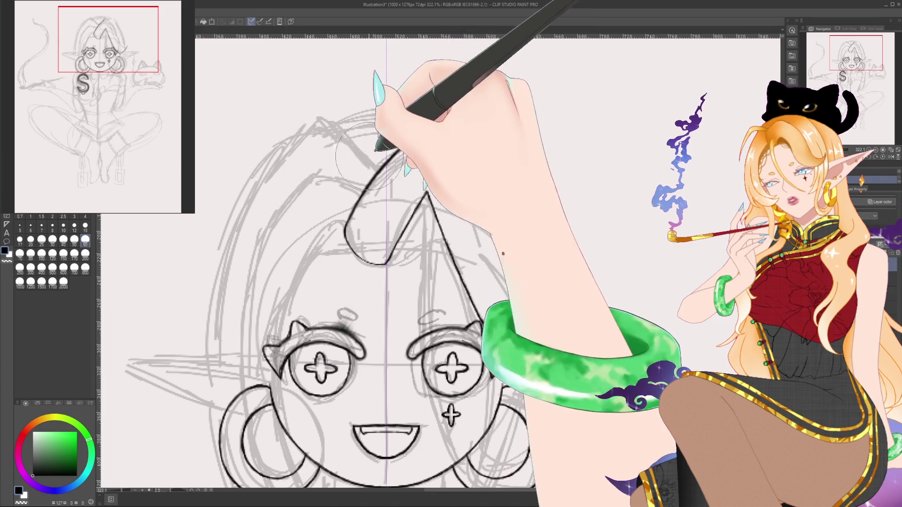
drag(347, 221, 390, 155)
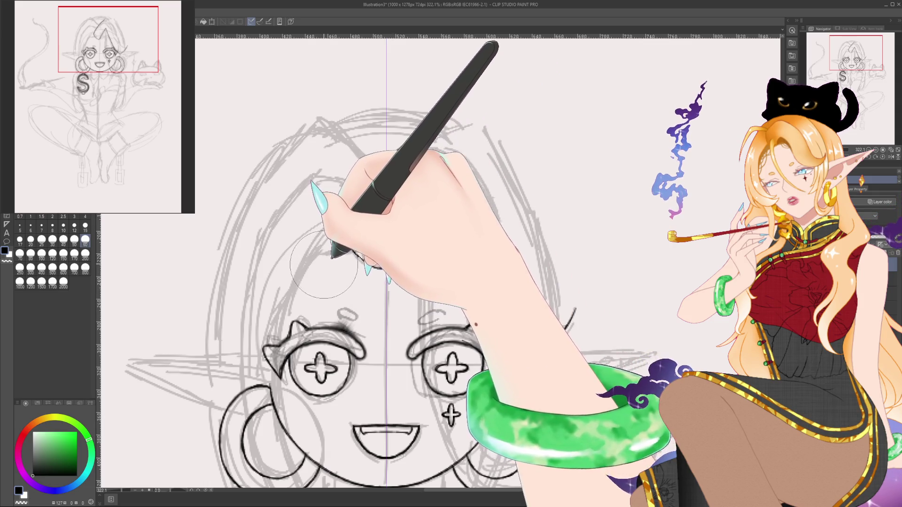
drag(491, 376, 427, 193)
drag(348, 221, 420, 132)
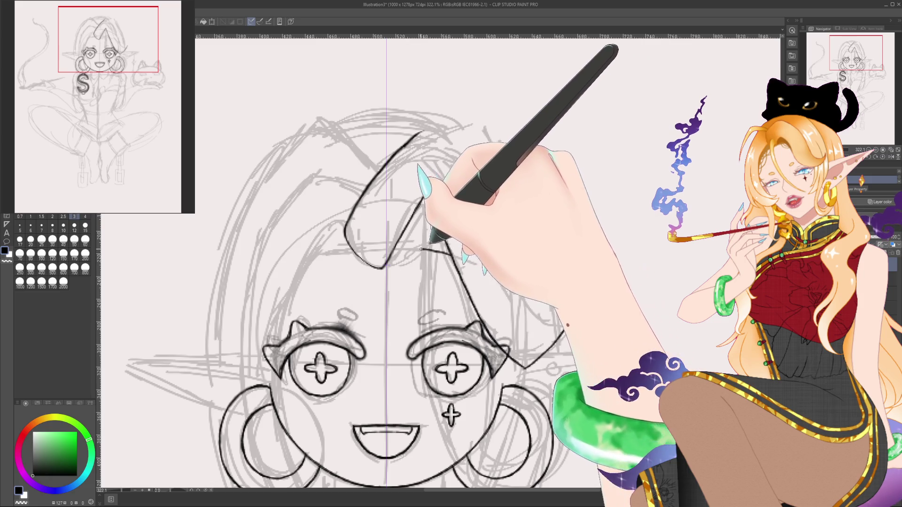
drag(386, 263, 427, 193)
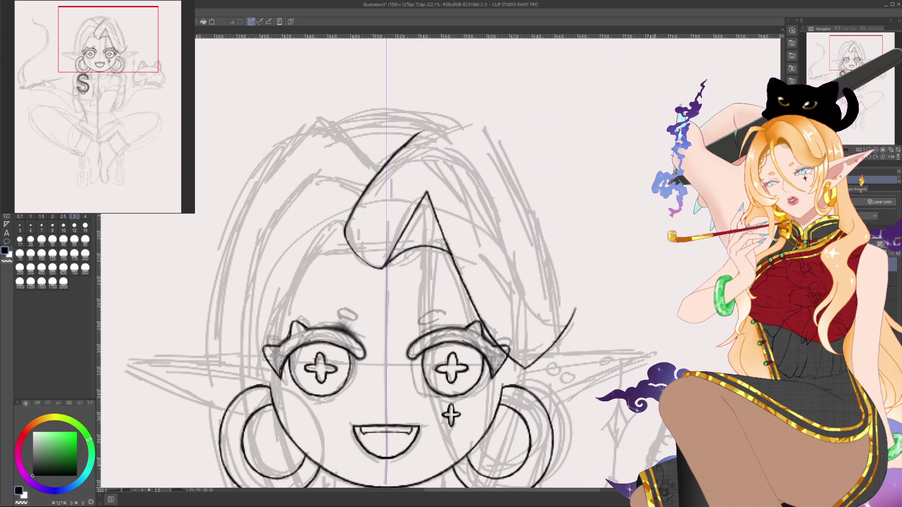
Step: At brush size 3, retrace the tuft's edge and extend it up toward the top
scroll(637, 192, down, 4)
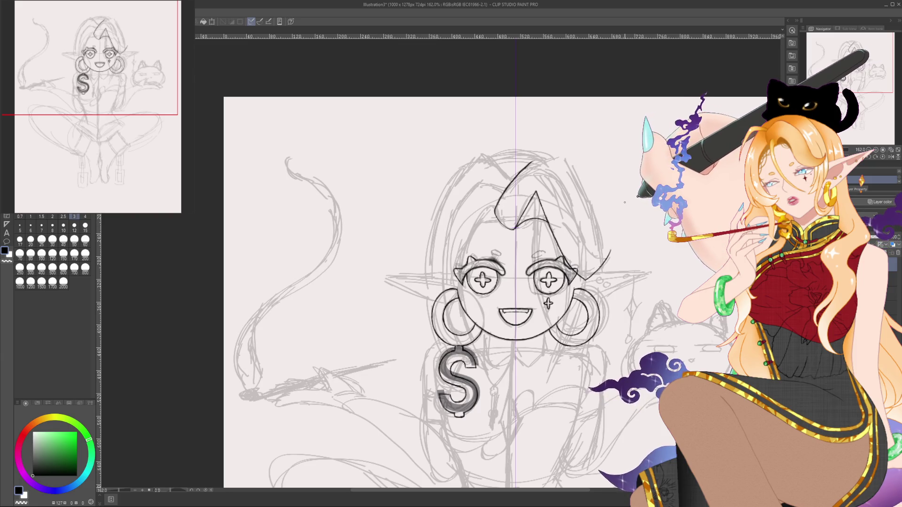
scroll(618, 203, up, 4)
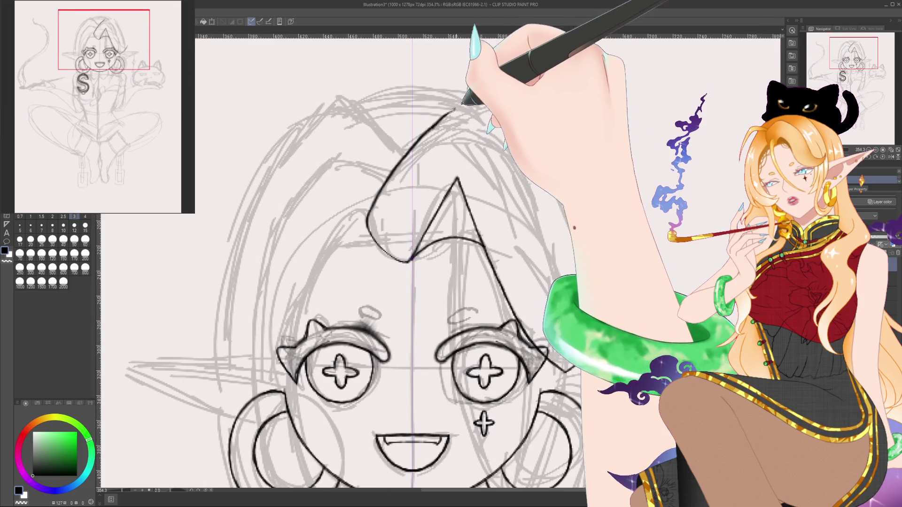
click(85, 217)
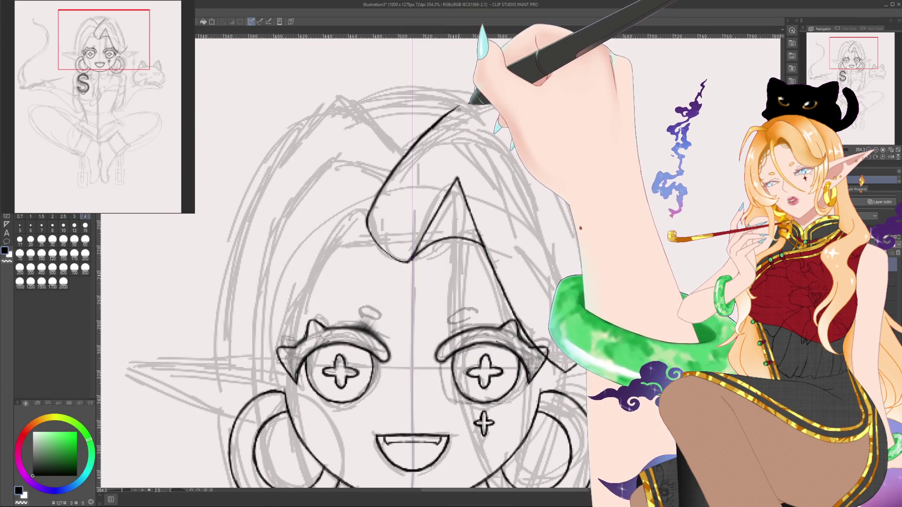
click(74, 217)
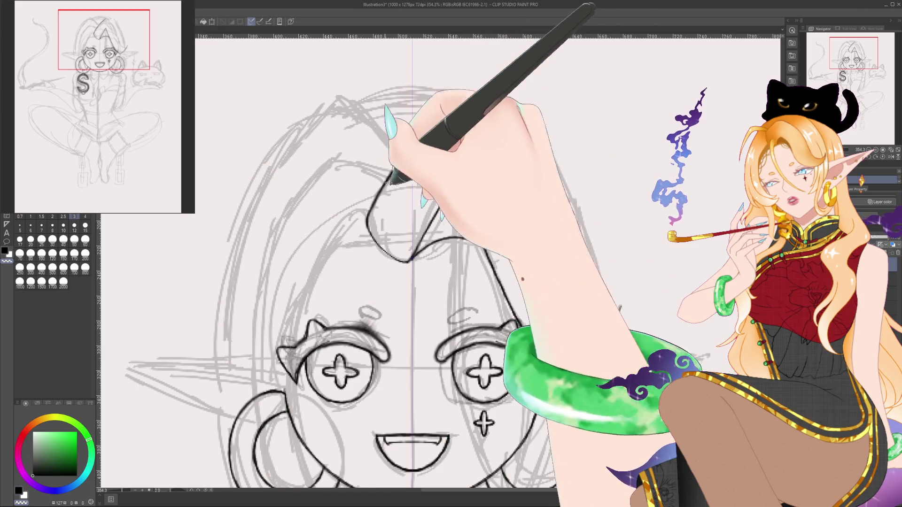
drag(373, 219, 396, 178)
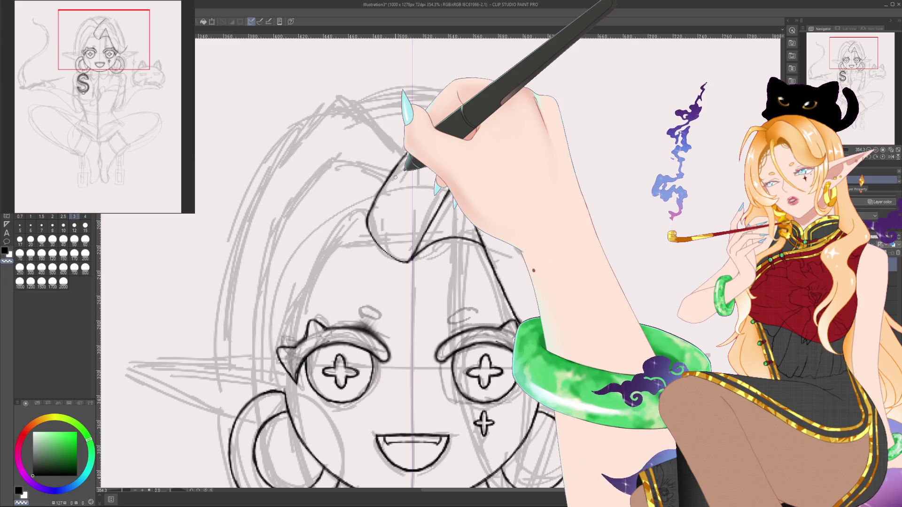
drag(405, 168, 458, 106)
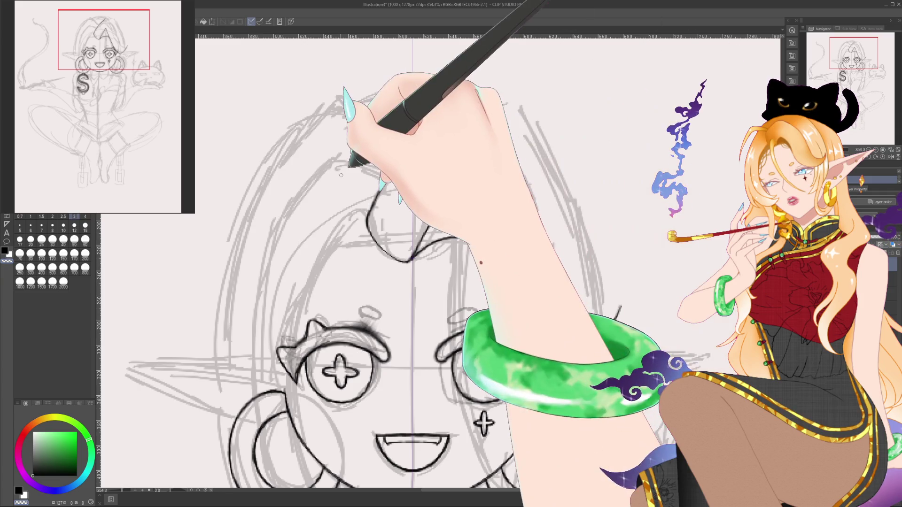
Step: Draw the peaked strand across the head, close its point, and sweep the outer edge down right
drag(408, 258, 535, 352)
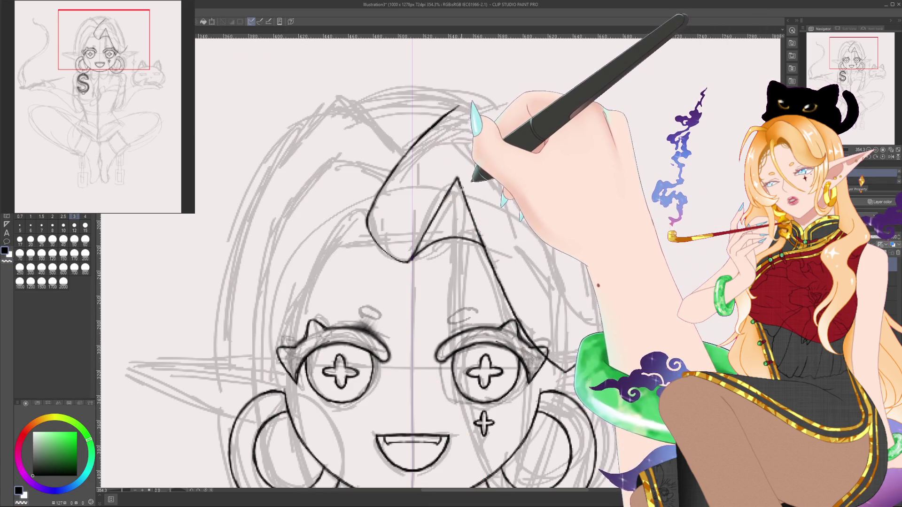
mouse_move(455, 202)
mouse_down()
mouse_move(458, 179)
mouse_move(470, 184)
mouse_up()
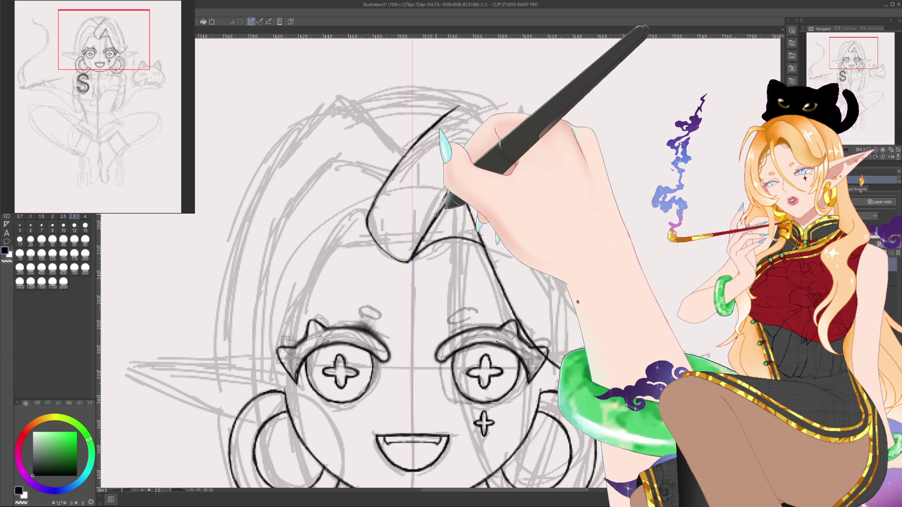
drag(437, 207, 452, 183)
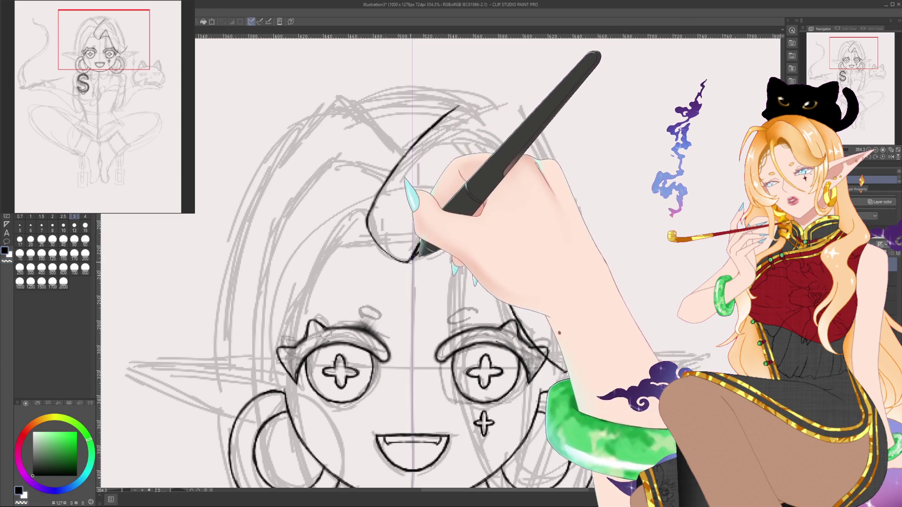
mouse_move(411, 259)
mouse_down()
mouse_move(474, 216)
mouse_move(620, 306)
mouse_up()
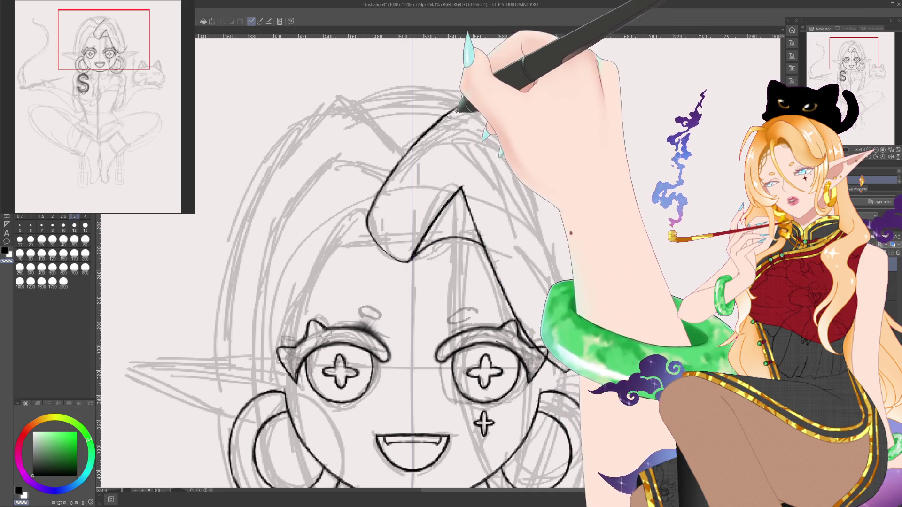
drag(437, 127, 462, 107)
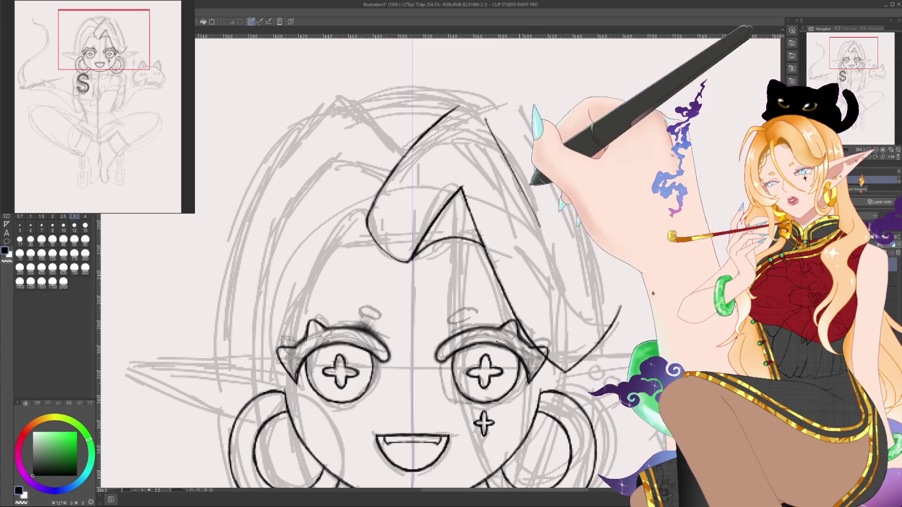
Step: With the canvas briefly rotated then reset upright, extend the hair line rightward and close the curled tip
mouse_move(495, 173)
mouse_down()
mouse_move(440, 79)
mouse_move(210, 212)
mouse_move(155, 495)
mouse_up()
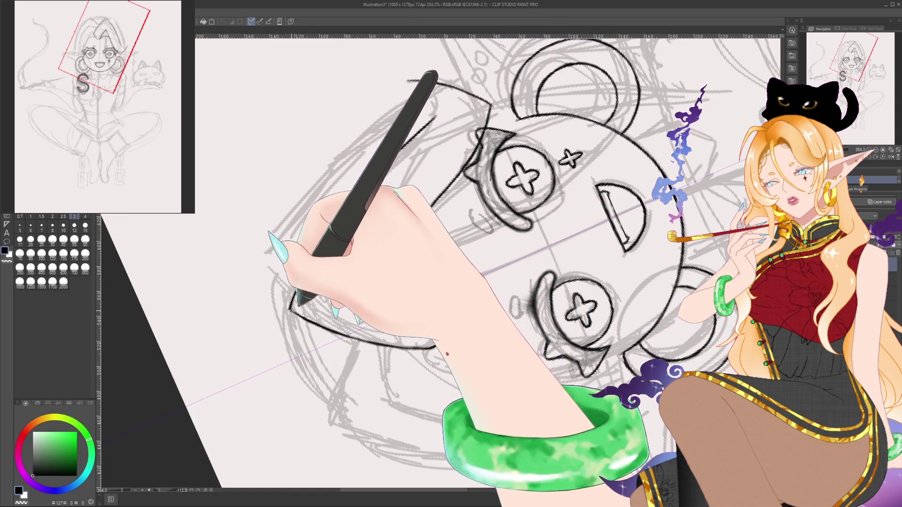
click(207, 491)
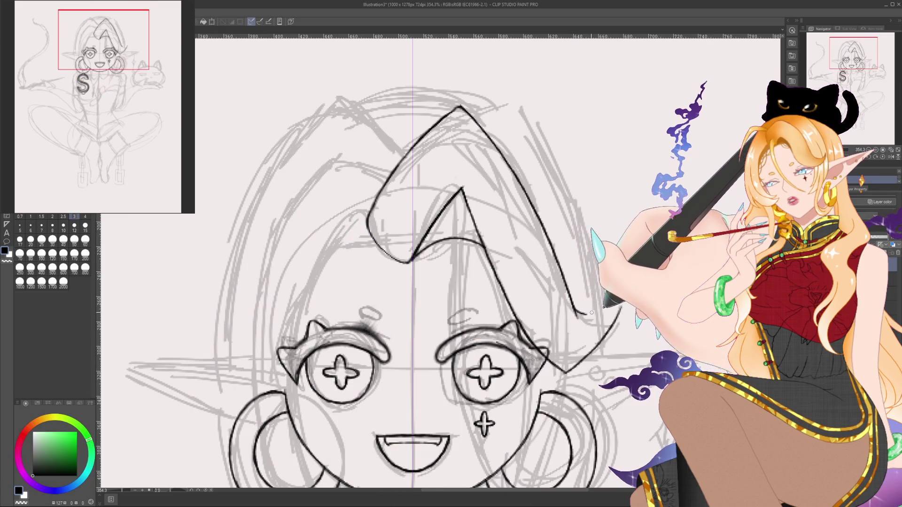
drag(581, 314, 604, 311)
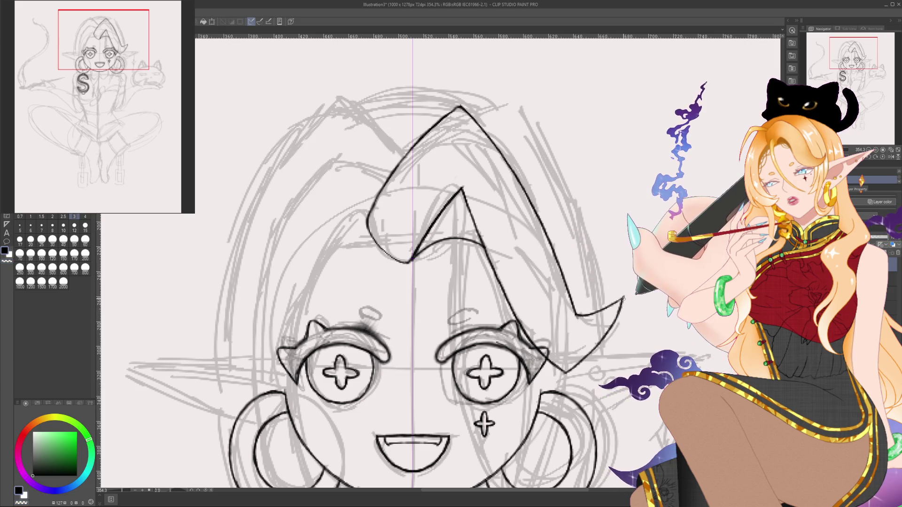
drag(627, 292, 614, 308)
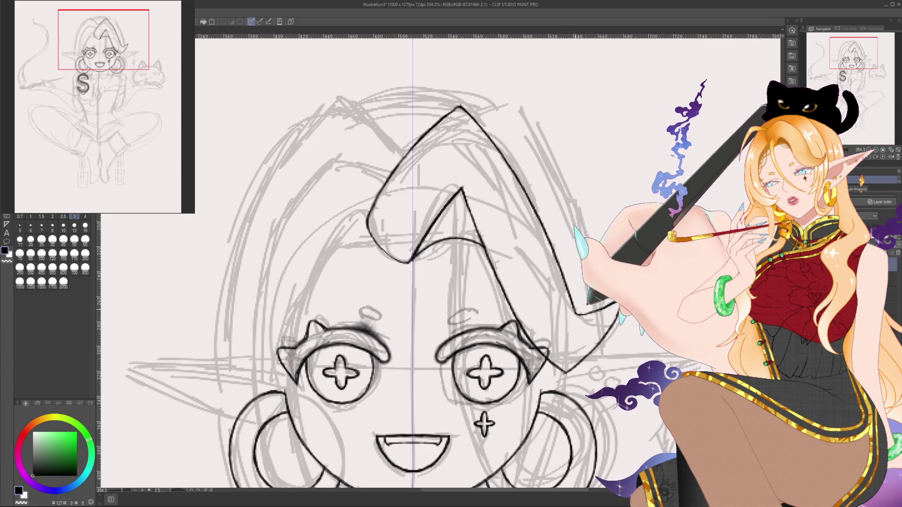
click(872, 180)
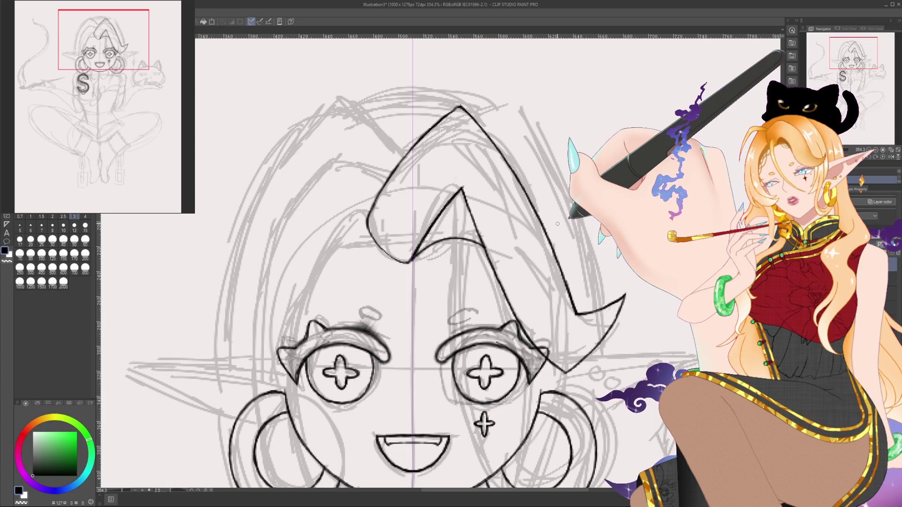
click(85, 241)
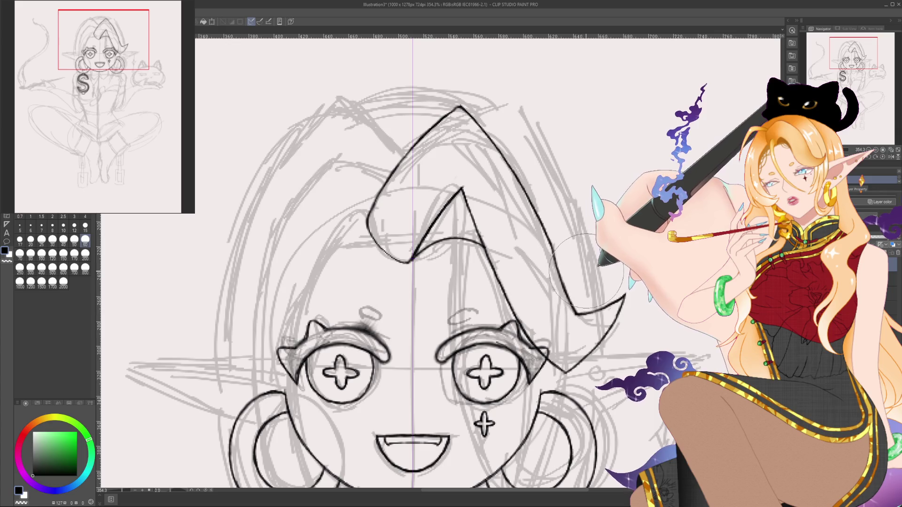
click(74, 241)
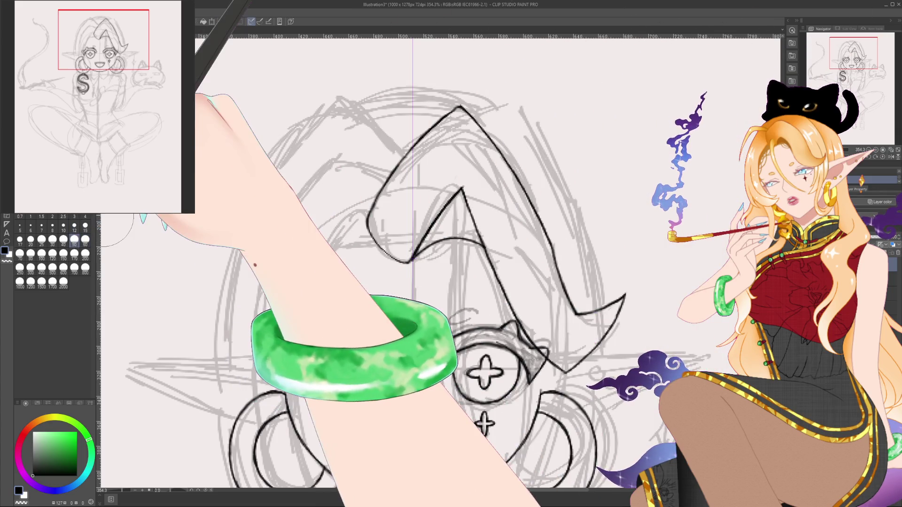
click(41, 240)
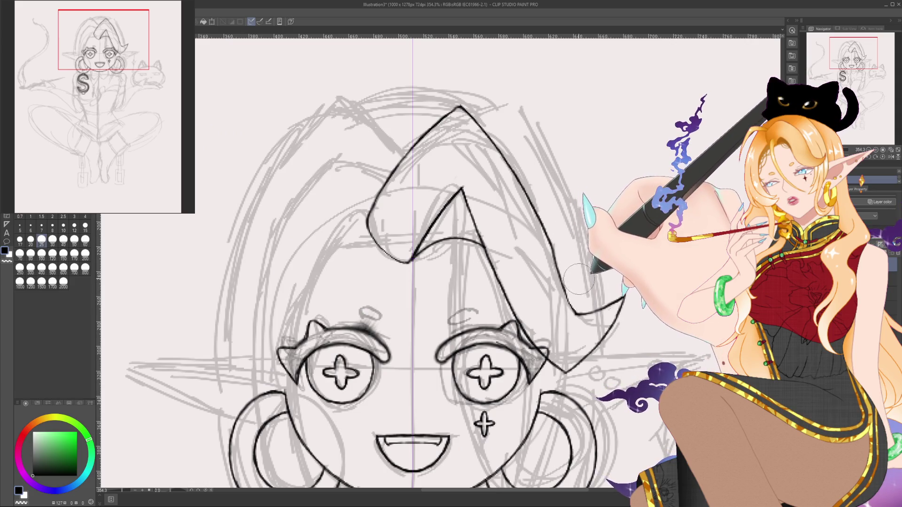
click(74, 240)
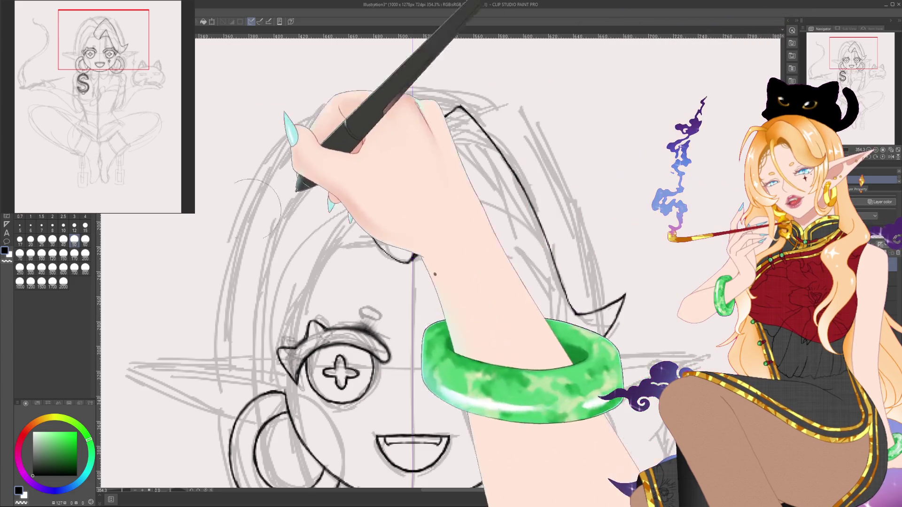
click(41, 254)
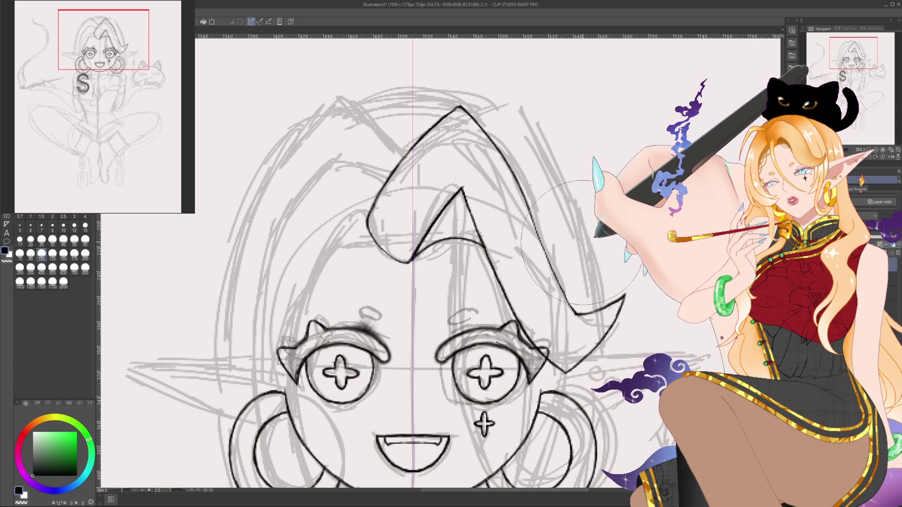
click(85, 240)
click(52, 241)
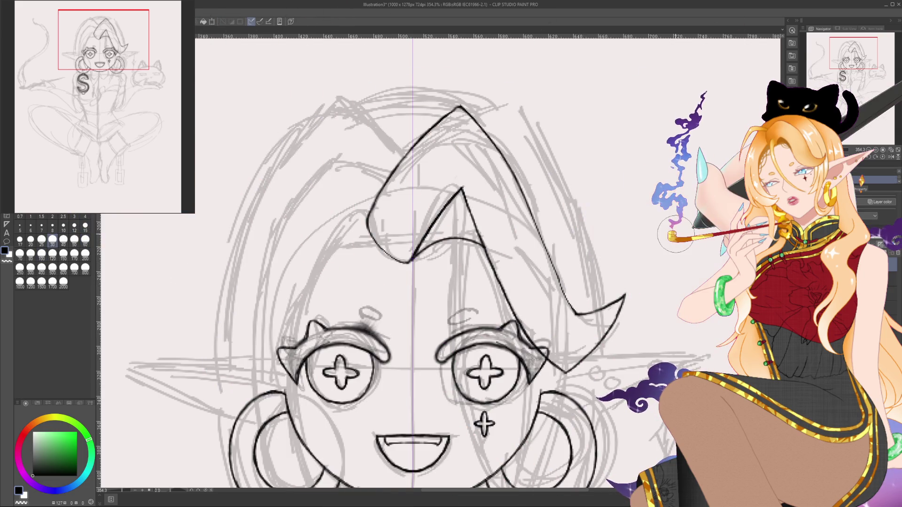
click(85, 241)
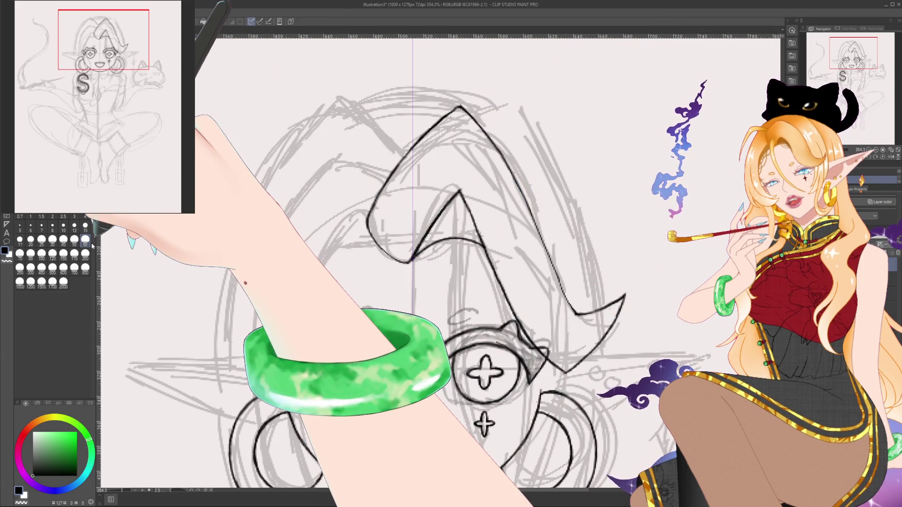
click(74, 218)
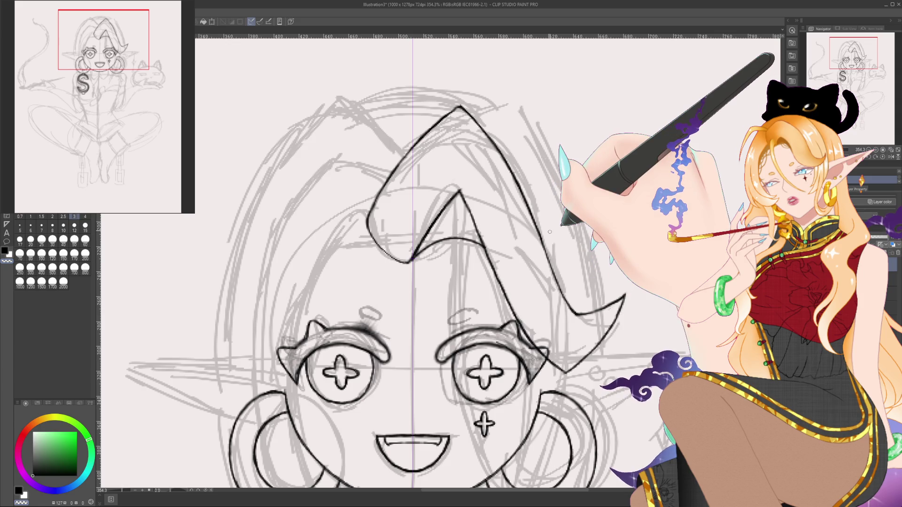
Step: Zoom out and sketch three small hearts stacked to the right of the head
scroll(549, 232, down, 5)
drag(583, 337, 496, 324)
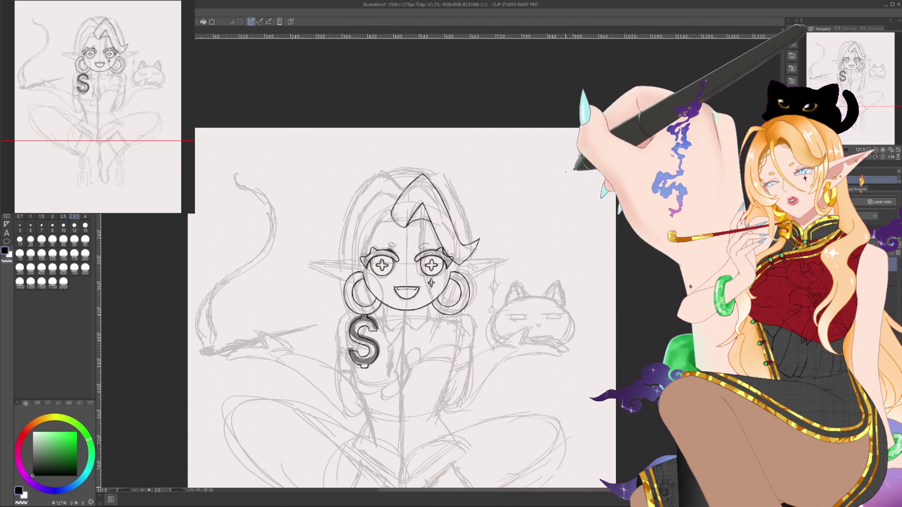
drag(564, 169, 560, 200)
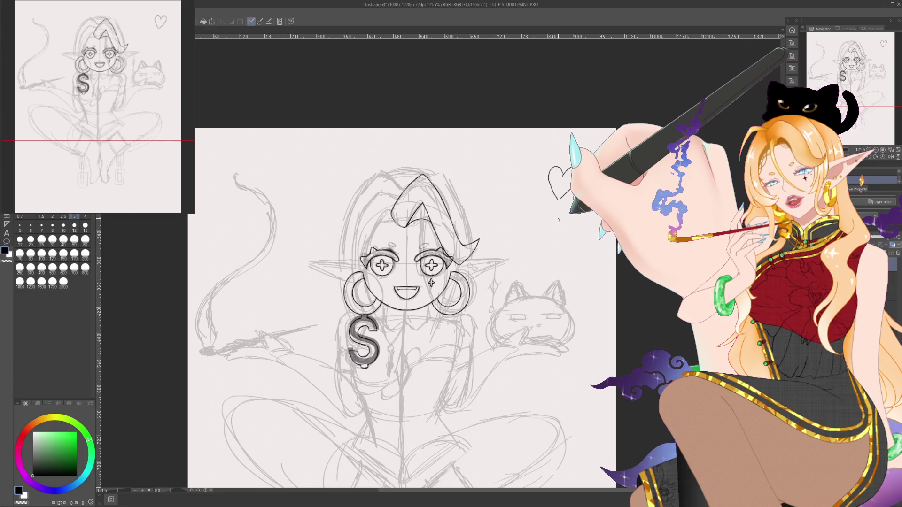
drag(562, 219, 561, 244)
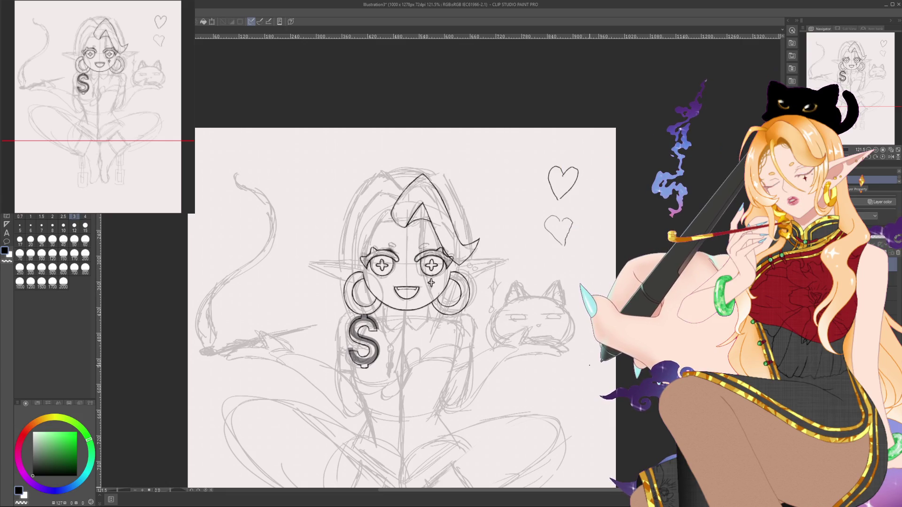
drag(562, 267, 564, 301)
drag(562, 268, 573, 357)
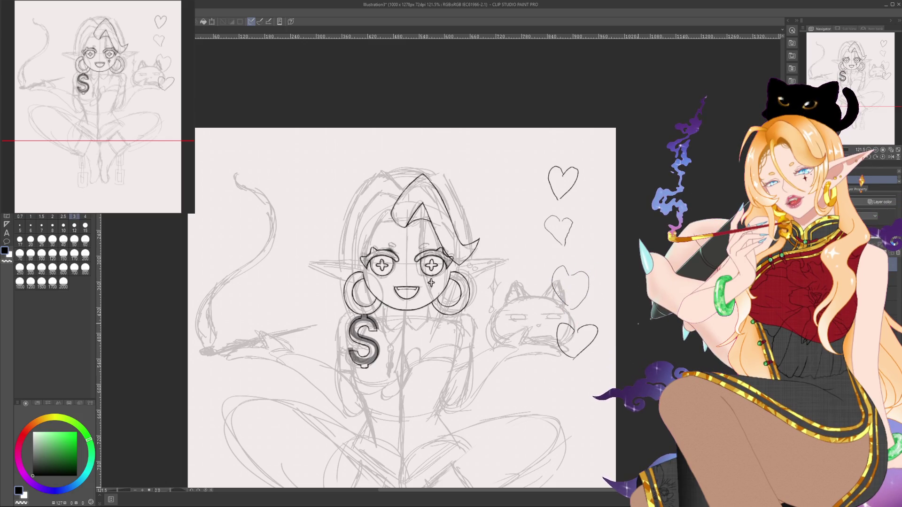
Step: Undo the hearts and redraw two cleaner hearts on the right side
key(ctrl+z)
key(ctrl+z)
key(ctrl+z)
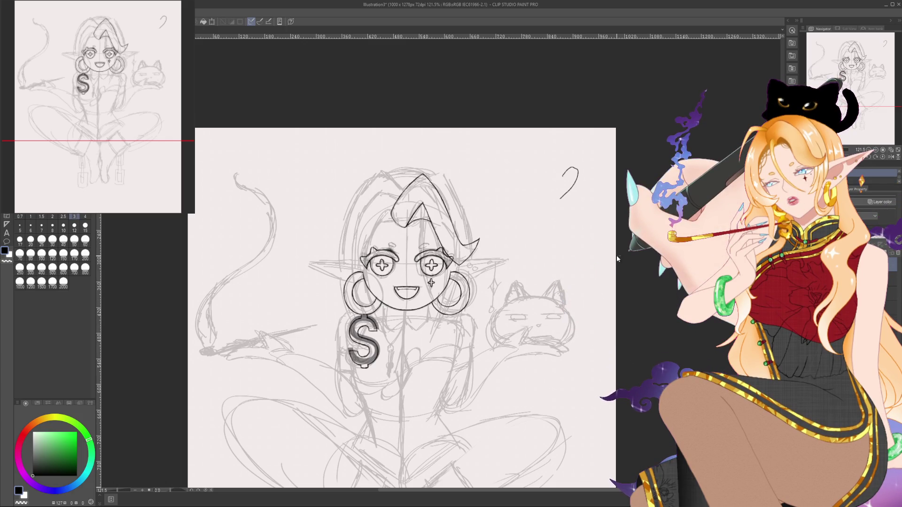
drag(561, 172, 564, 199)
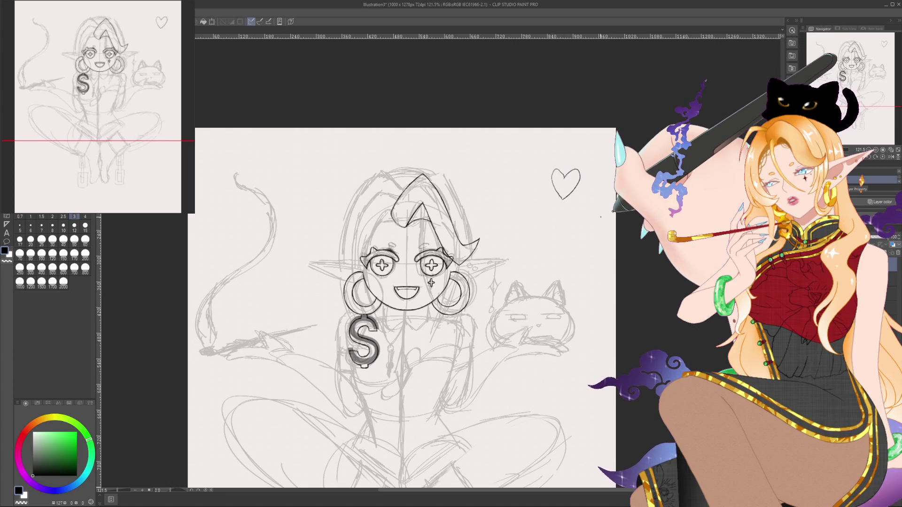
mouse_move(565, 221)
mouse_down()
mouse_move(560, 234)
mouse_move(579, 226)
mouse_move(563, 238)
mouse_up()
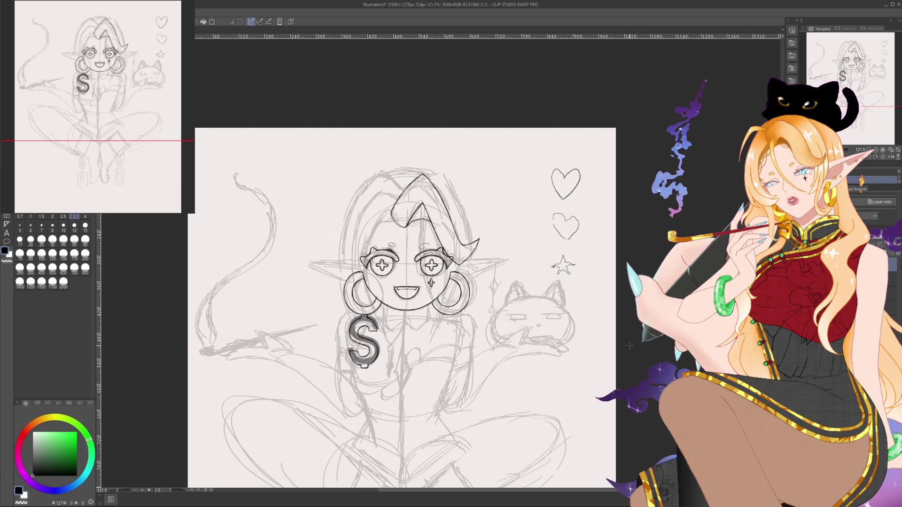
scroll(576, 273, up, 8)
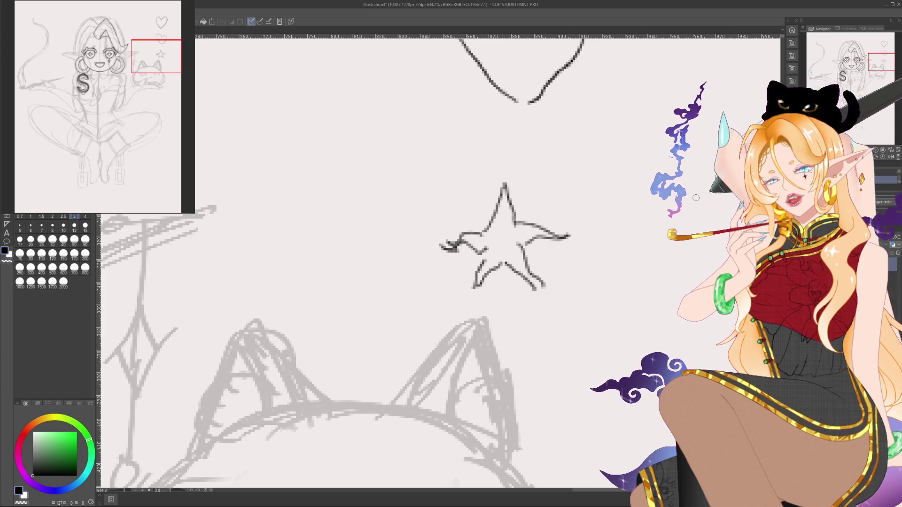
Step: Draw a cleaner five-pointed star beside the first, then recentre the view on the face
drag(692, 186, 718, 262)
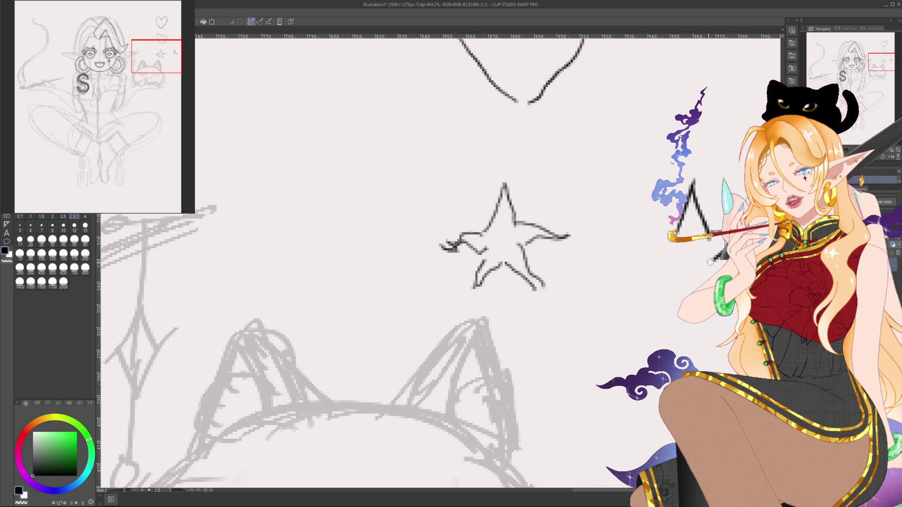
mouse_move(685, 221)
mouse_down()
mouse_move(639, 236)
mouse_move(668, 264)
mouse_move(654, 307)
mouse_move(715, 261)
mouse_up()
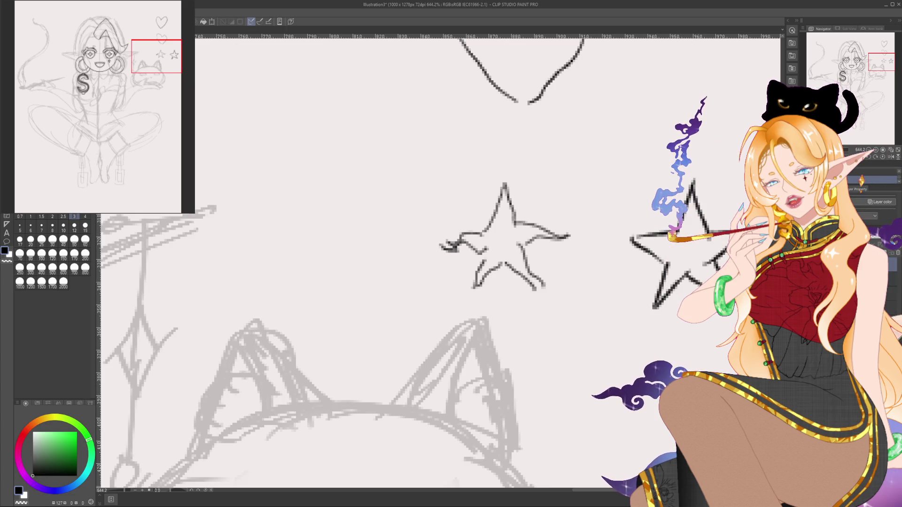
drag(694, 378, 621, 358)
scroll(621, 357, down, 6)
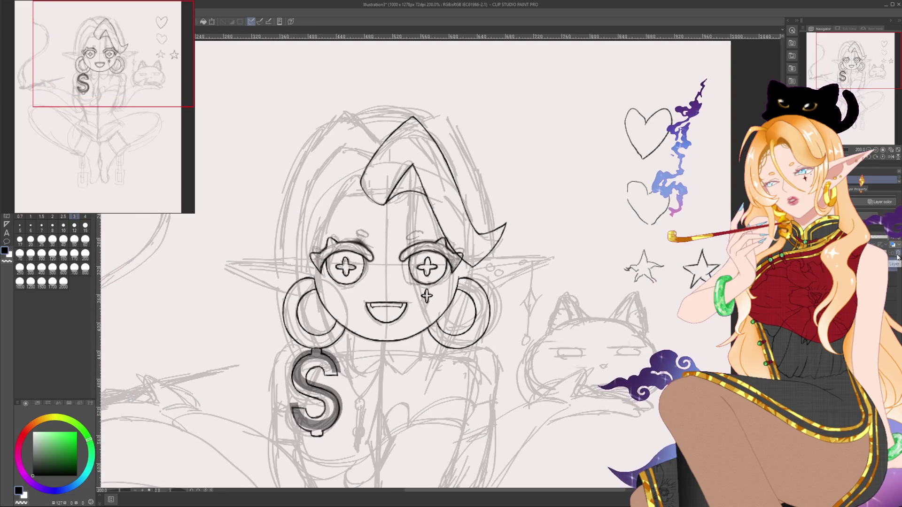
drag(468, 316, 543, 288)
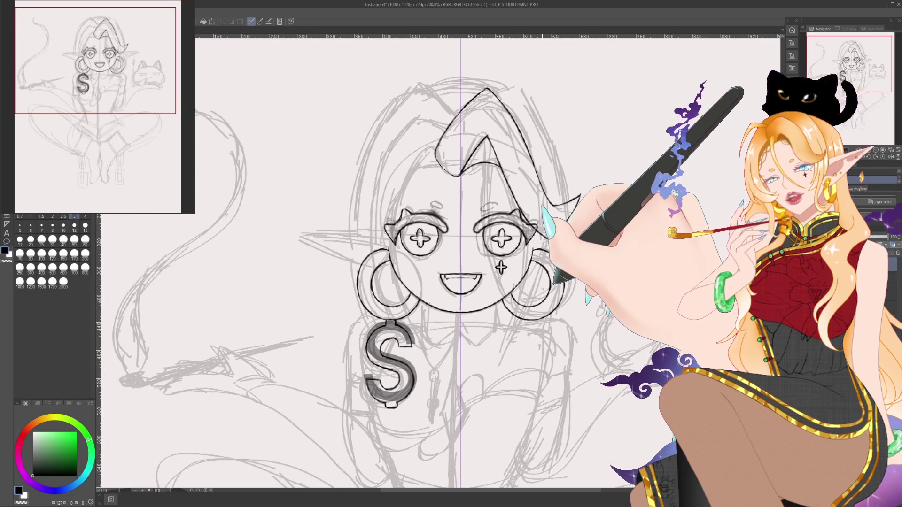
scroll(482, 278, up, 4)
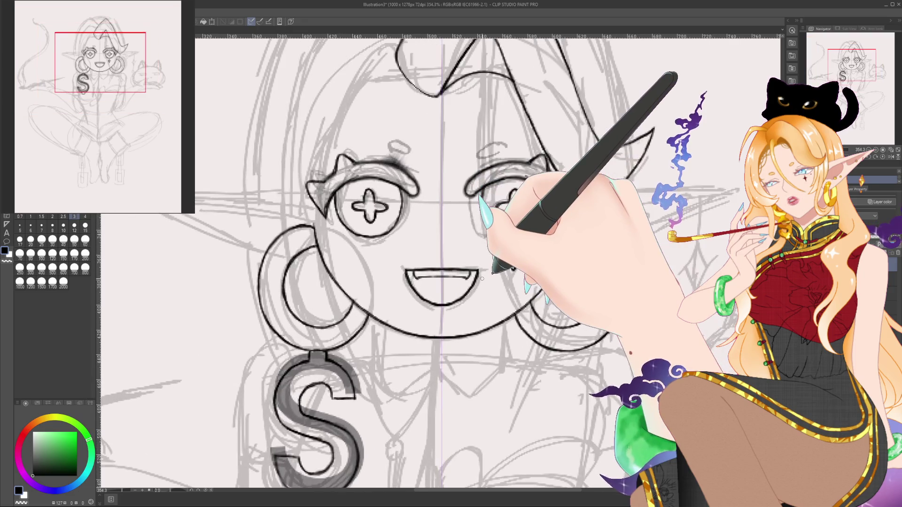